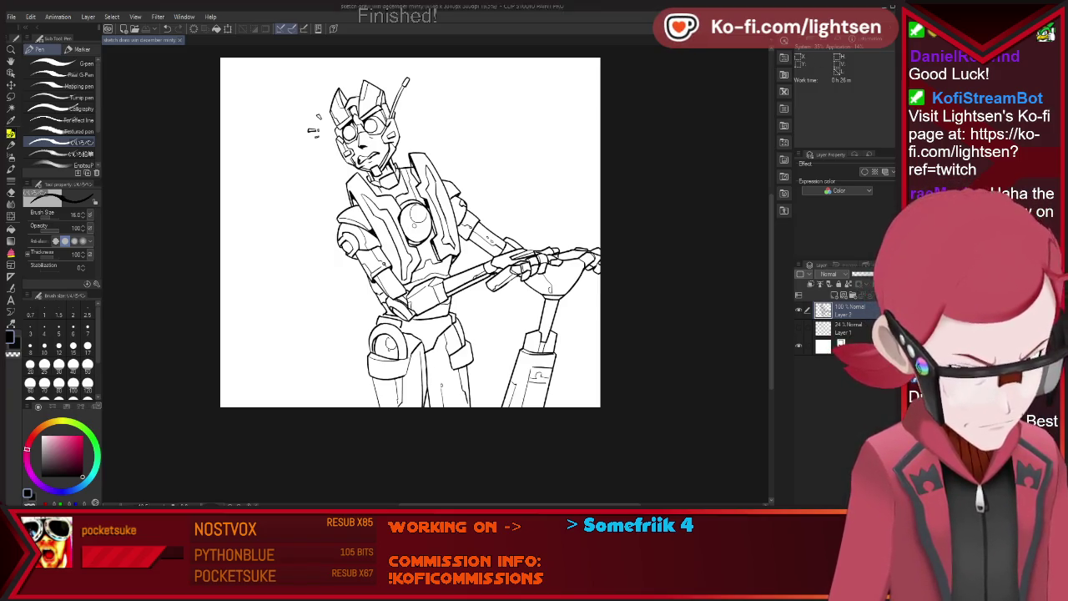
# Close the finished robot drawing with Ctrl+W.
pyautogui.hotkey('ctrl', 'w')
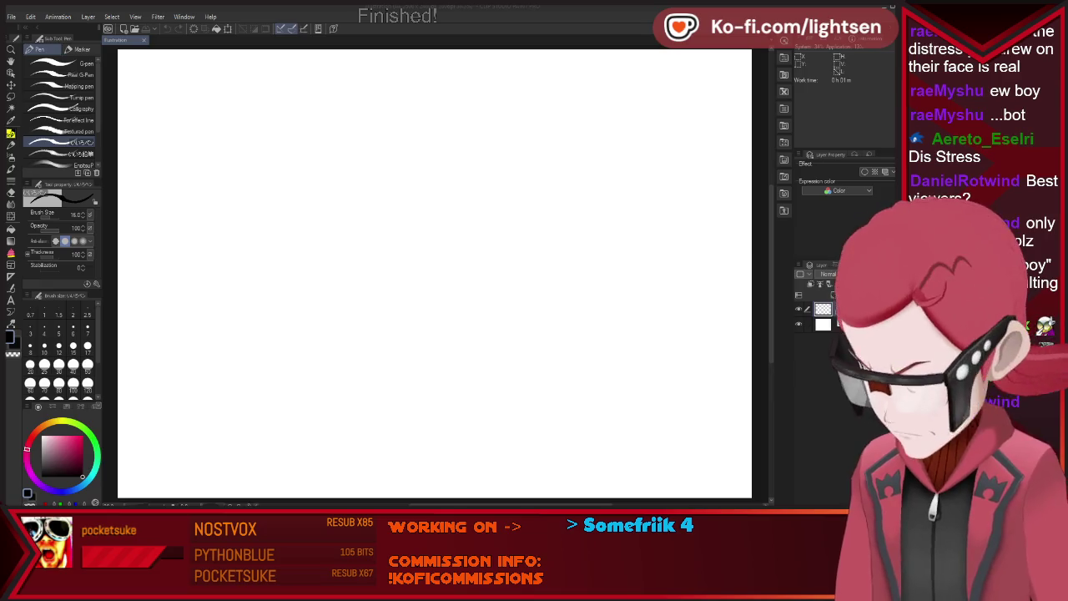
# Fit the blank canvas in view and switch the pen colour to light blue.
pyautogui.hotkey('ctrl', '-')
pyautogui.hotkey('ctrl', '+')
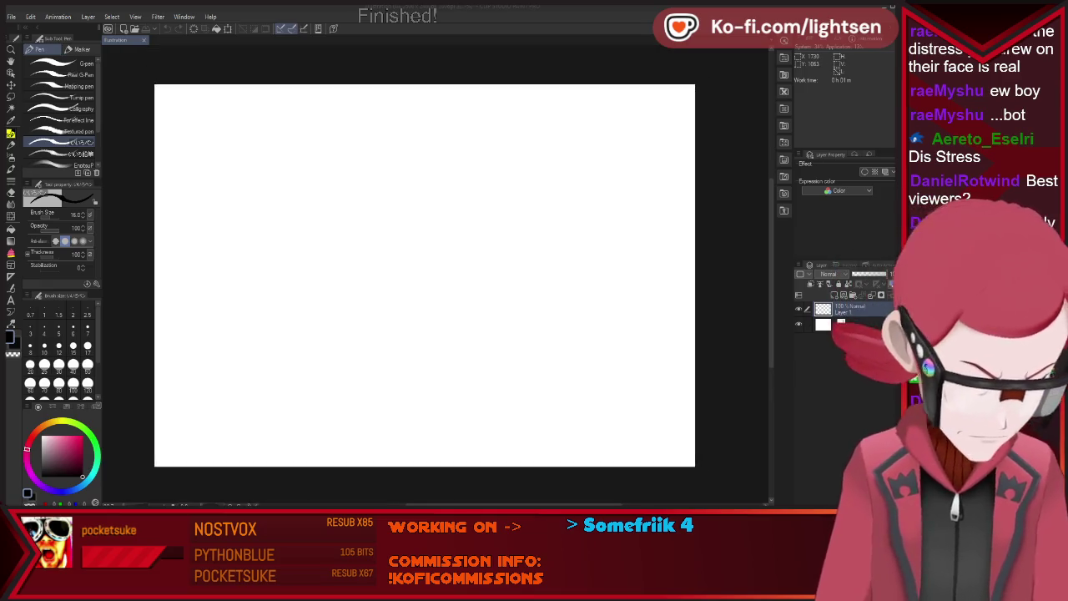
pyautogui.click(70, 490)
pyautogui.moveTo(298, 303)
pyautogui.mouseDown()
pyautogui.moveTo(425, 248)
pyautogui.moveTo(584, 238)
pyautogui.moveTo(660, 305)
pyautogui.mouseUp()
pyautogui.hotkey('ctrl', 'z')
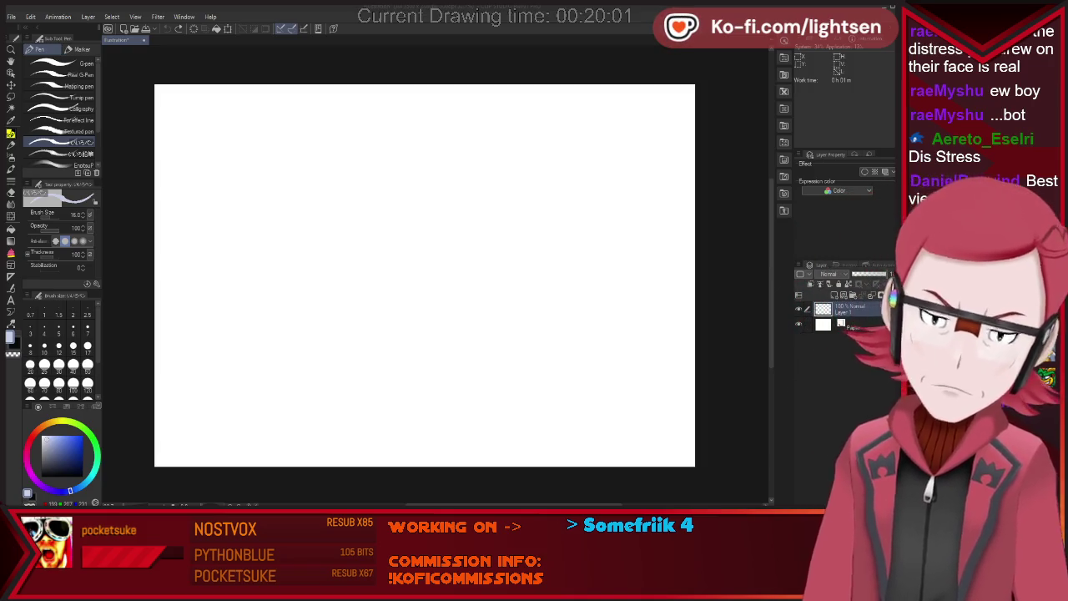
# Rough in the round head outline and both wing-like ears.
pyautogui.moveTo(302, 344); pyautogui.dragTo(335, 350)
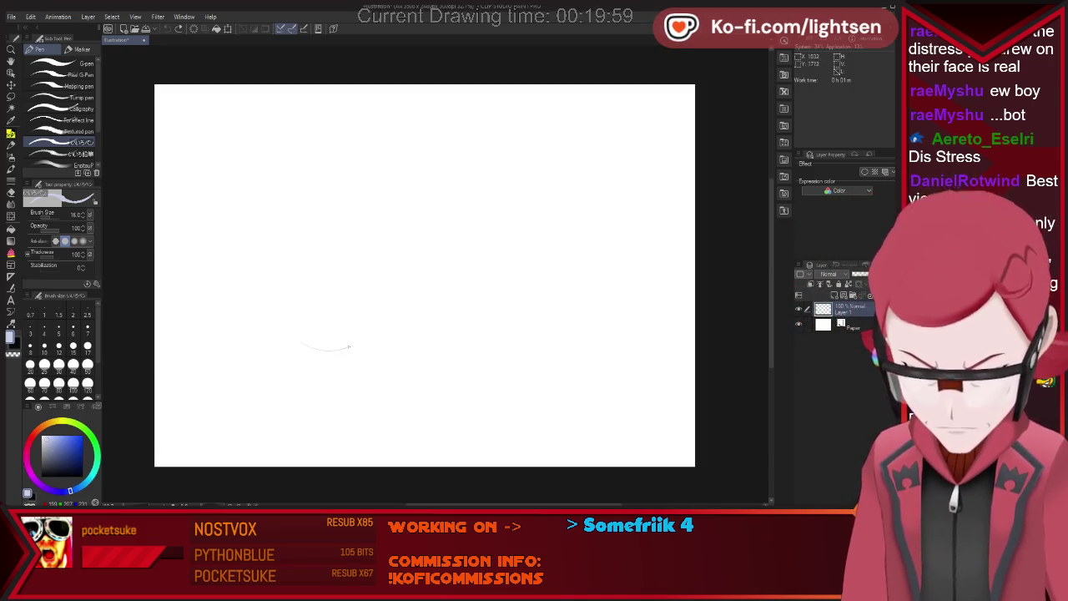
pyautogui.moveTo(361, 248); pyautogui.dragTo(386, 290)
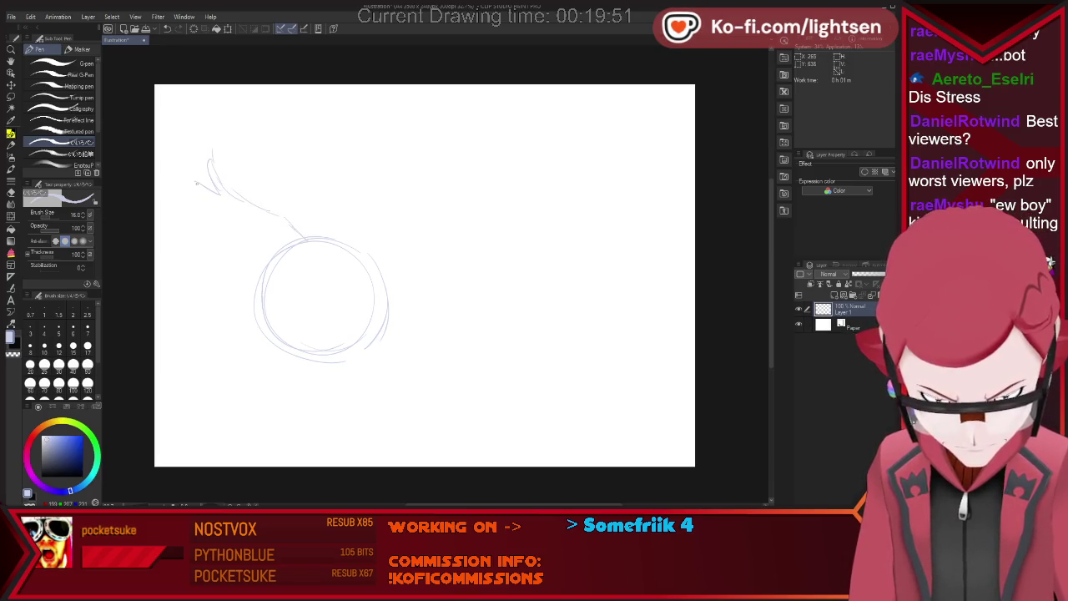
pyautogui.moveTo(227, 221); pyautogui.dragTo(265, 290)
pyautogui.moveTo(359, 213); pyautogui.dragTo(354, 249)
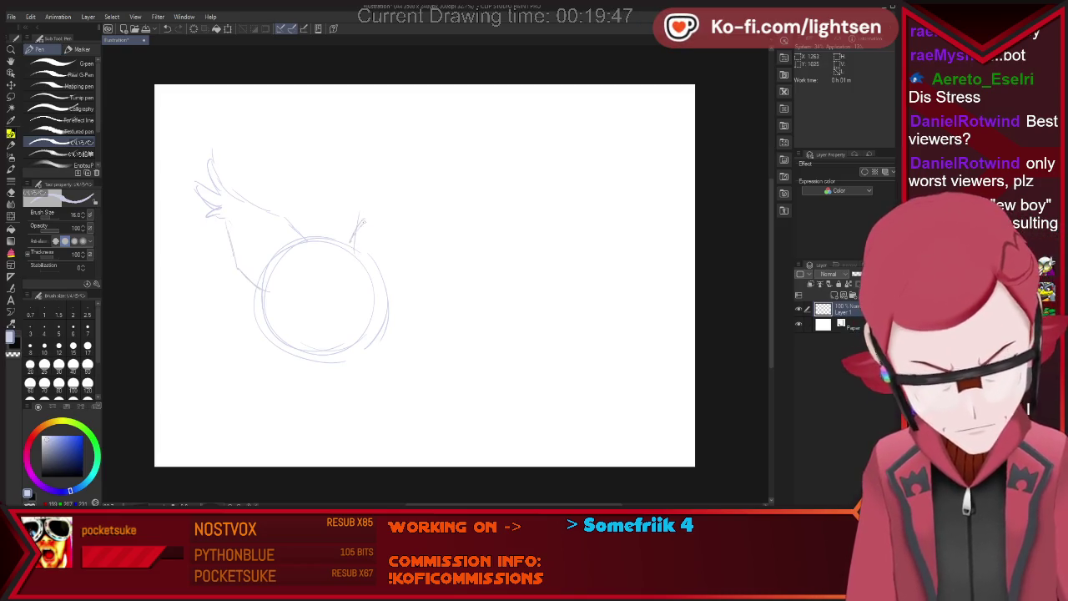
pyautogui.moveTo(349, 249); pyautogui.dragTo(384, 225)
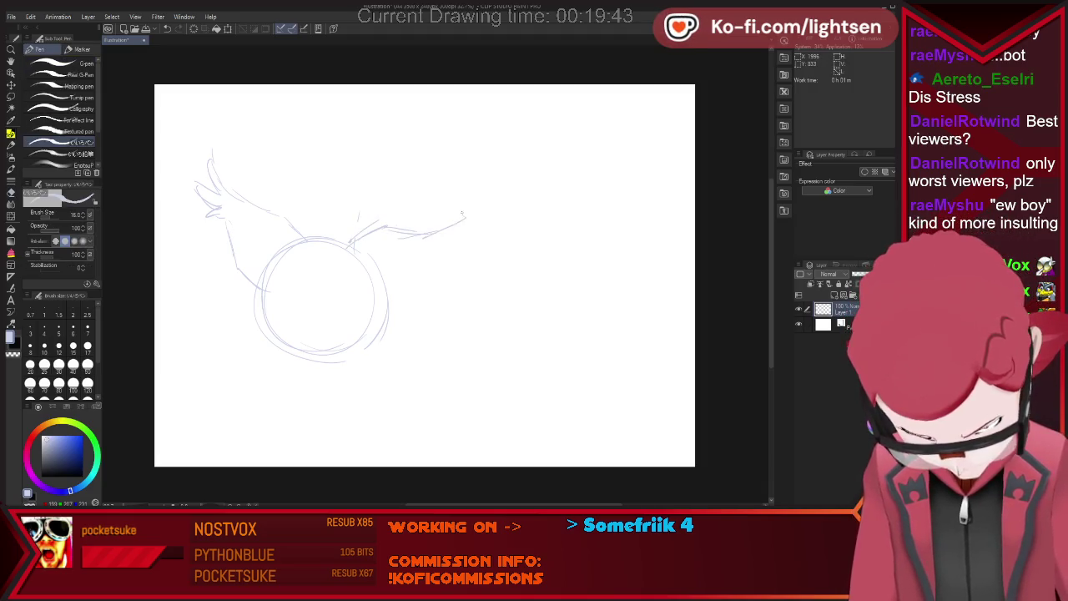
pyautogui.moveTo(427, 242); pyautogui.dragTo(392, 291)
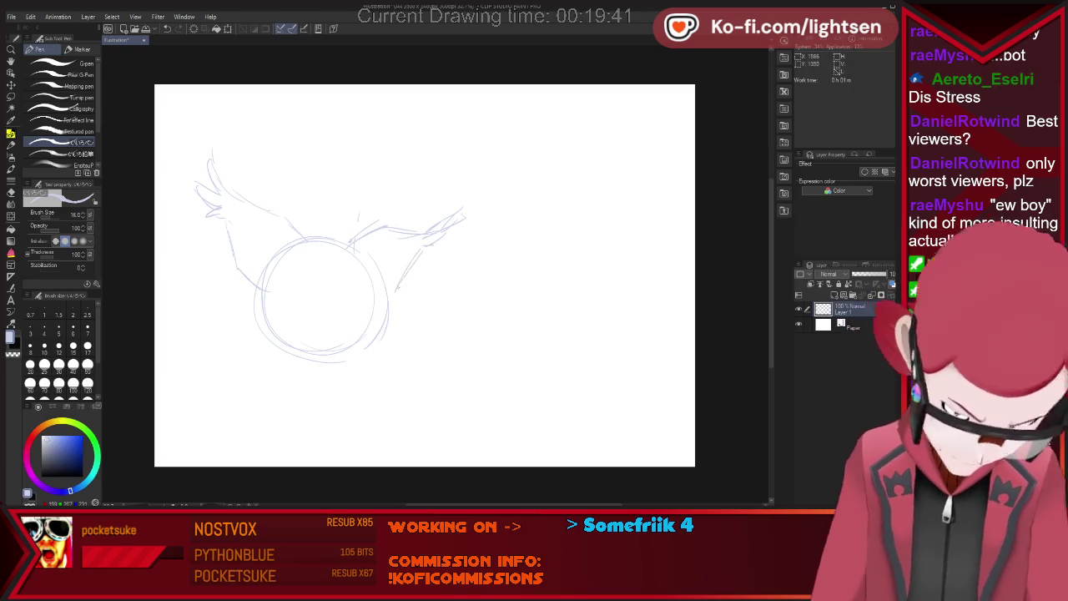
# Trim the ear line, then sketch the face guide line, an eye circle and the fist.
pyautogui.press('e')
pyautogui.moveTo(457, 215)
pyautogui.mouseDown()
pyautogui.moveTo(420, 235)
pyautogui.moveTo(442, 190)
pyautogui.mouseUp()
pyautogui.press('p')
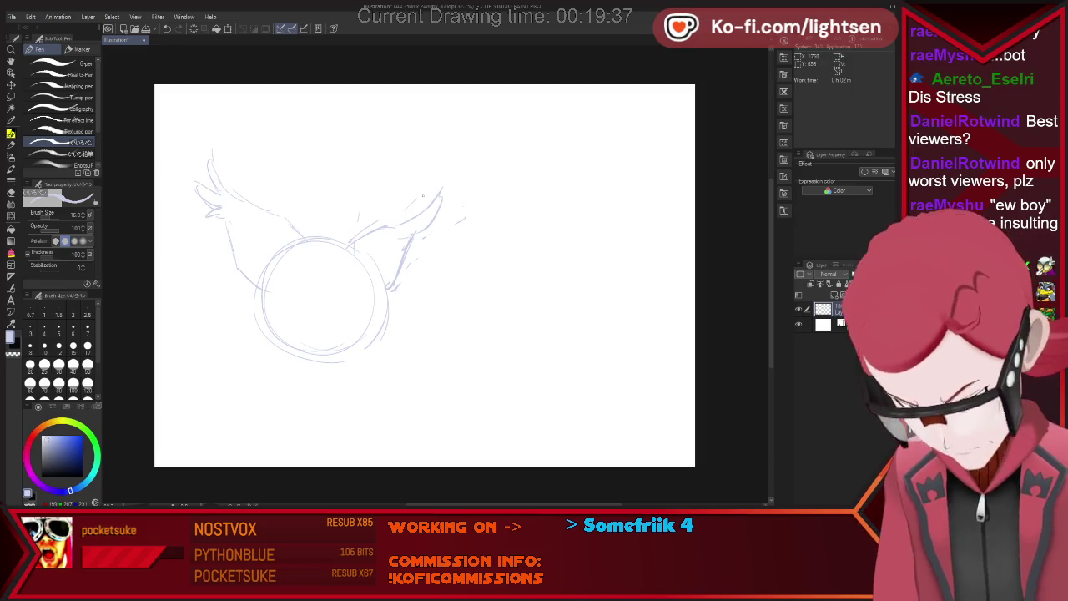
pyautogui.moveTo(334, 255); pyautogui.dragTo(325, 321)
pyautogui.moveTo(333, 255); pyautogui.dragTo(317, 346)
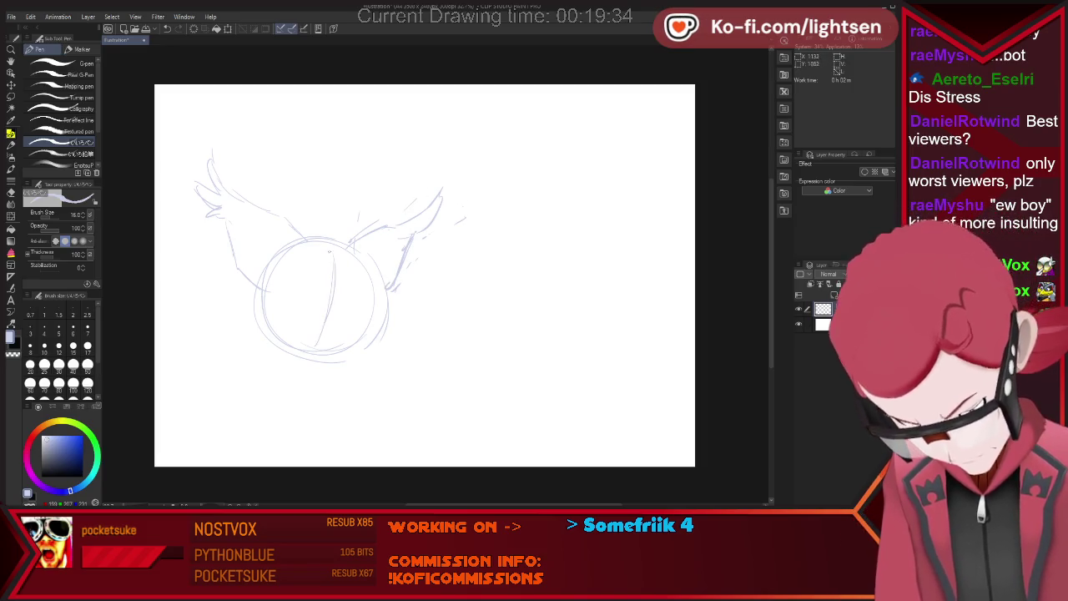
pyautogui.moveTo(307, 272)
pyautogui.mouseDown()
pyautogui.moveTo(313, 309)
pyautogui.moveTo(373, 311)
pyautogui.mouseUp()
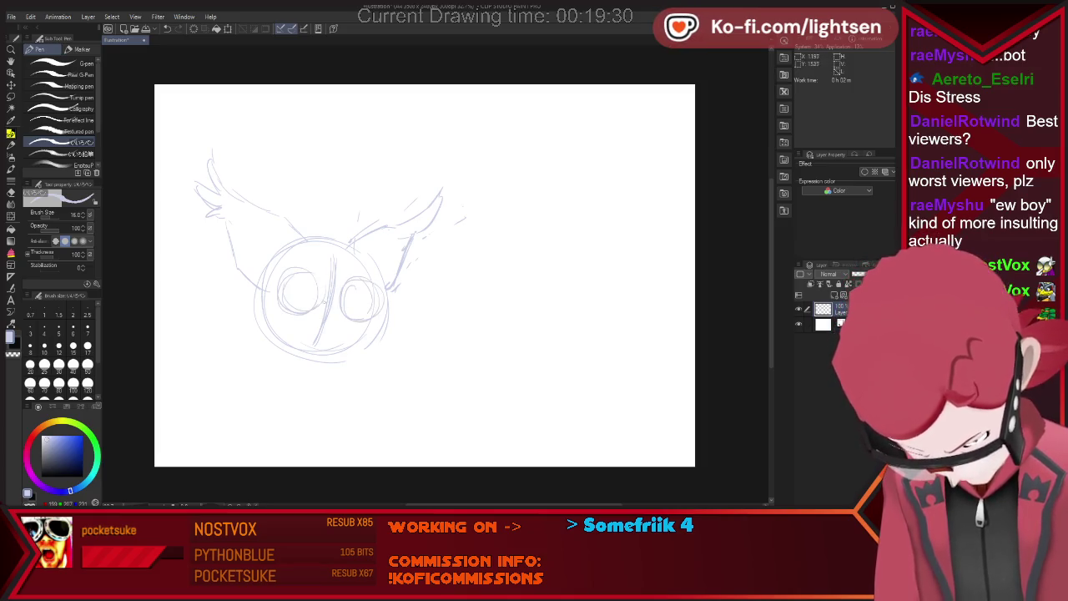
pyautogui.moveTo(203, 376); pyautogui.dragTo(237, 338)
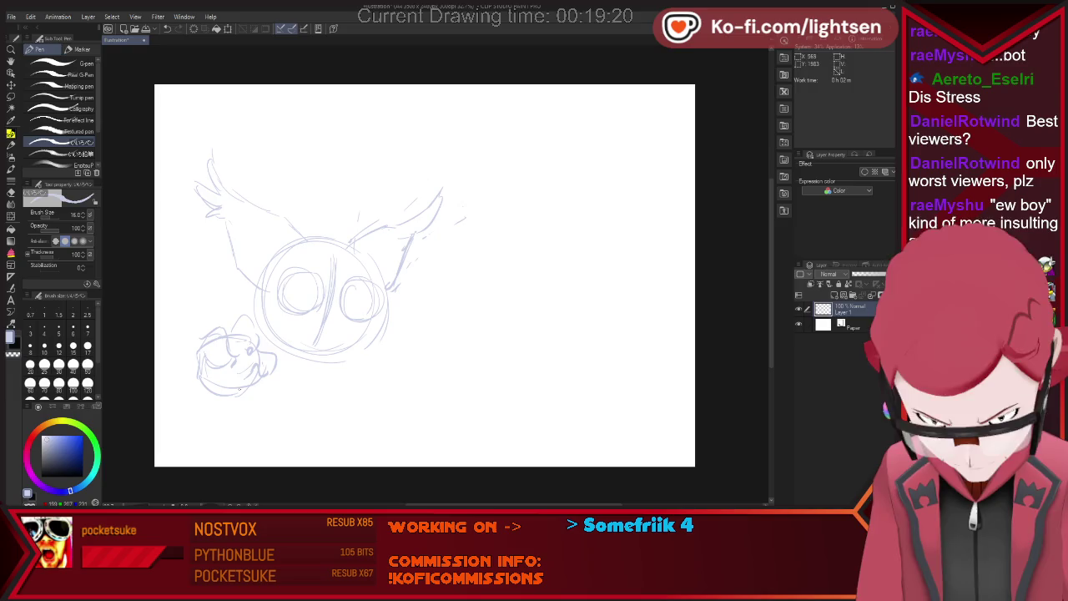
# Redraw the fist's bottom, left knuckle contour and lower right corner.
pyautogui.moveTo(246, 395); pyautogui.dragTo(277, 389)
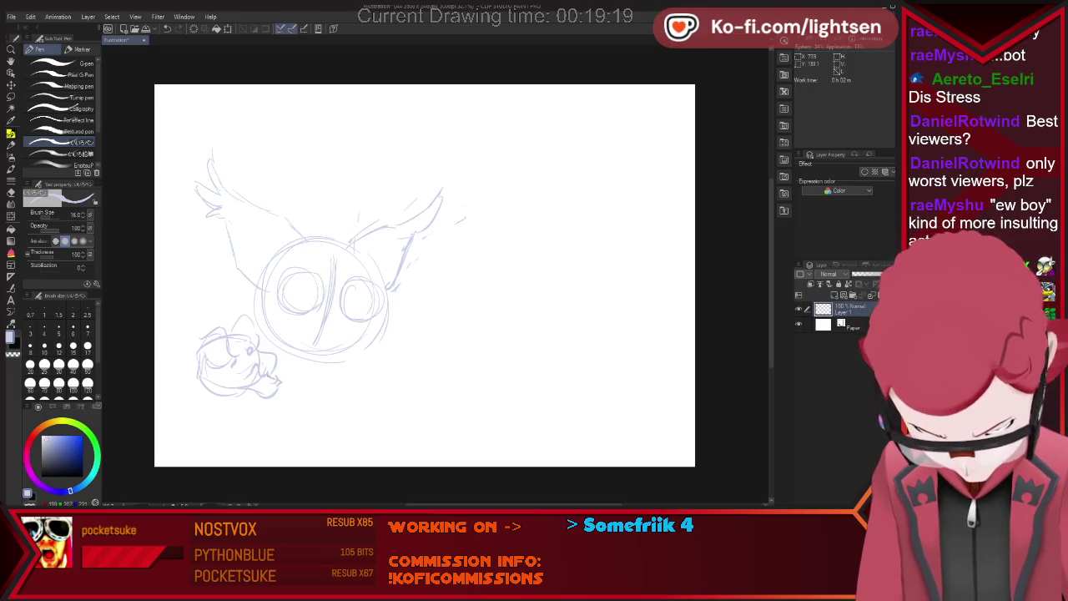
pyautogui.moveTo(200, 396); pyautogui.dragTo(275, 381)
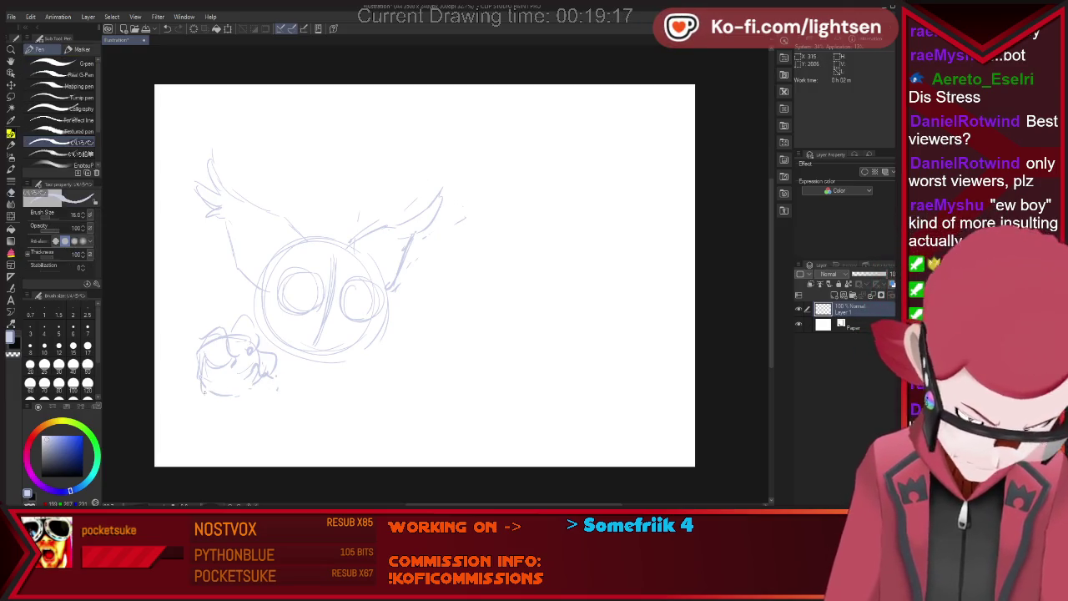
pyautogui.moveTo(193, 346); pyautogui.dragTo(199, 377)
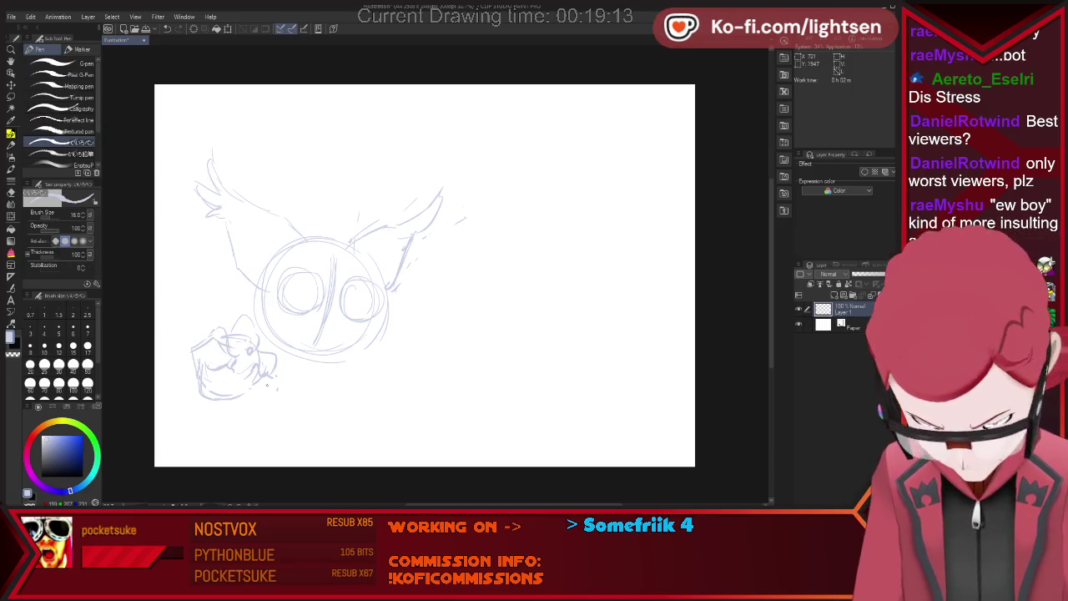
pyautogui.moveTo(273, 372)
pyautogui.mouseDown()
pyautogui.moveTo(255, 407)
pyautogui.moveTo(277, 391)
pyautogui.mouseUp()
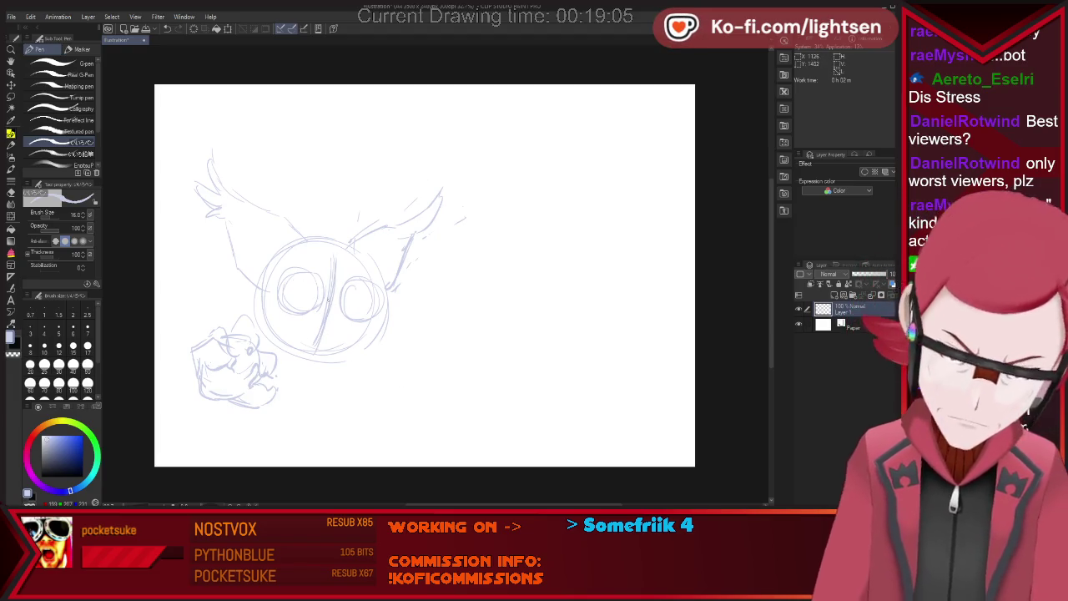
# Draw heavy drooping lids across both eyes for a grumpy look.
pyautogui.moveTo(321, 292); pyautogui.dragTo(281, 287)
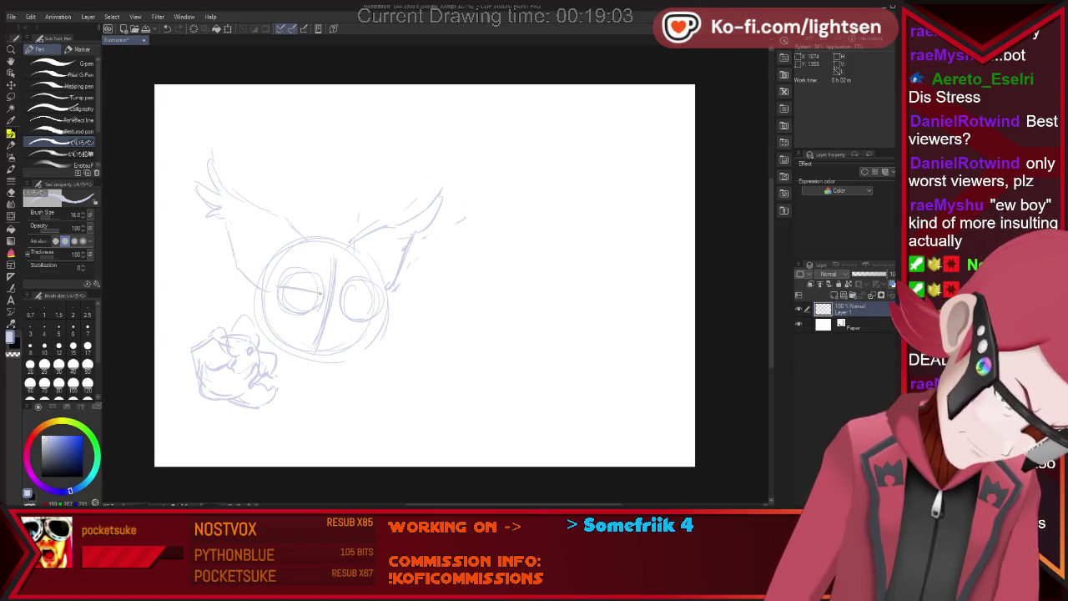
pyautogui.moveTo(342, 298); pyautogui.dragTo(384, 306)
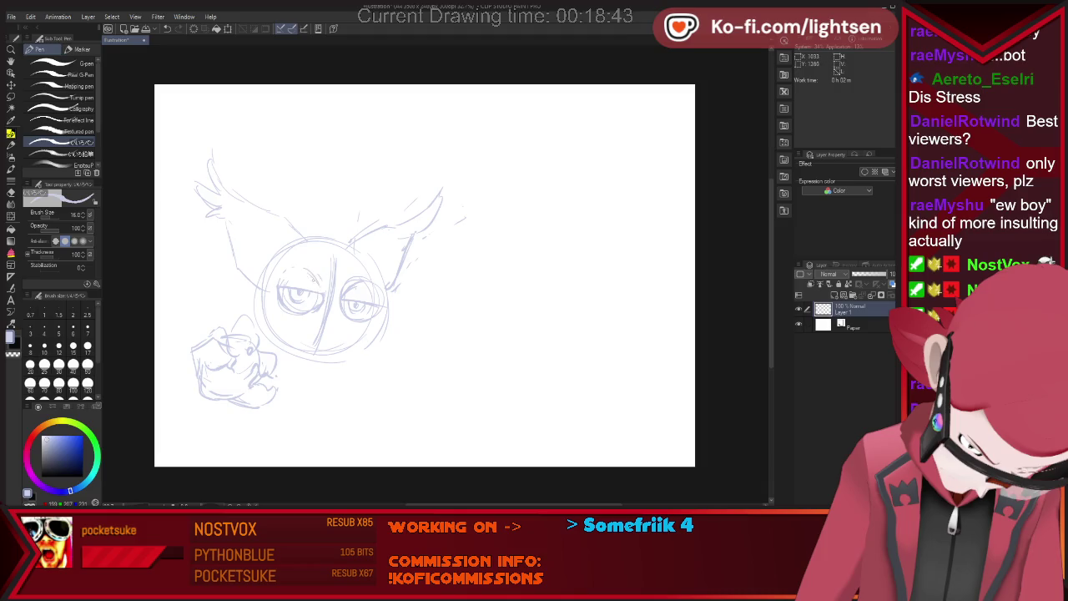
pyautogui.press('e')
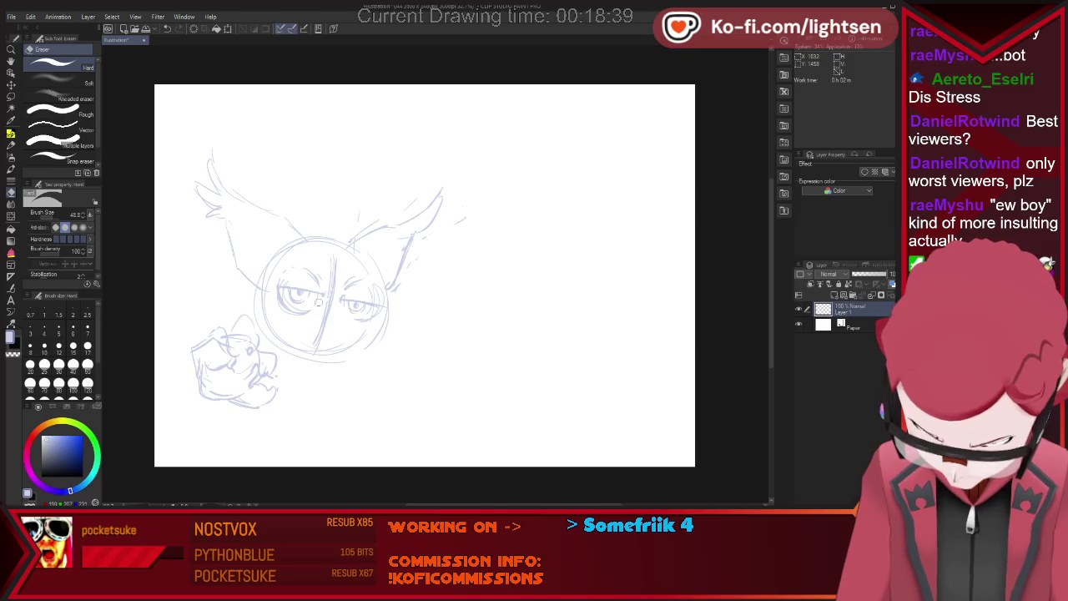
# Sketch hair strands on the head and fur along the left cheek.
pyautogui.press('p')
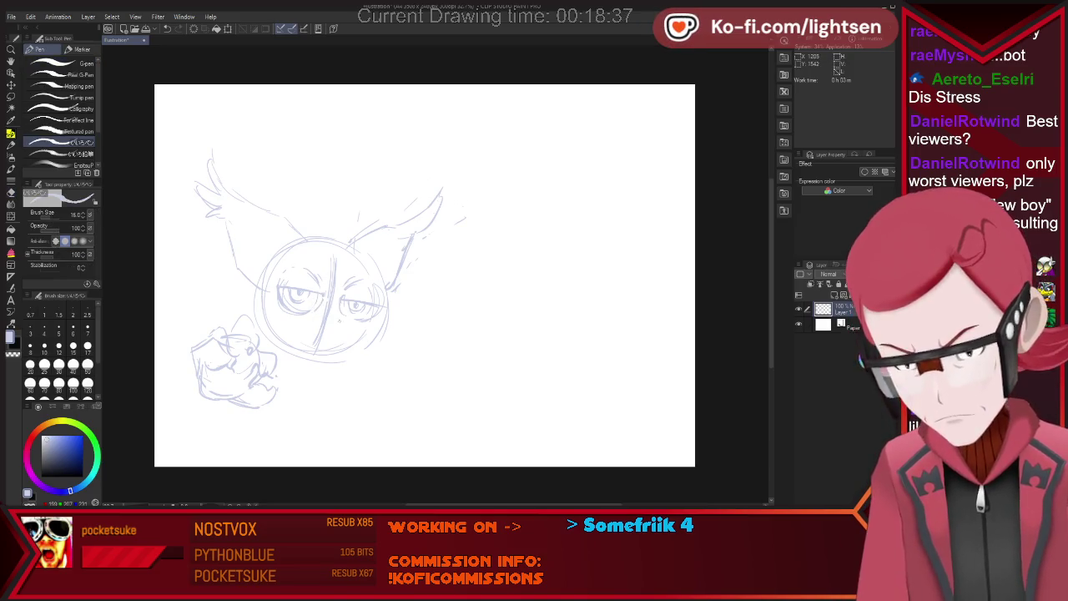
pyautogui.press('e')
pyautogui.press('p')
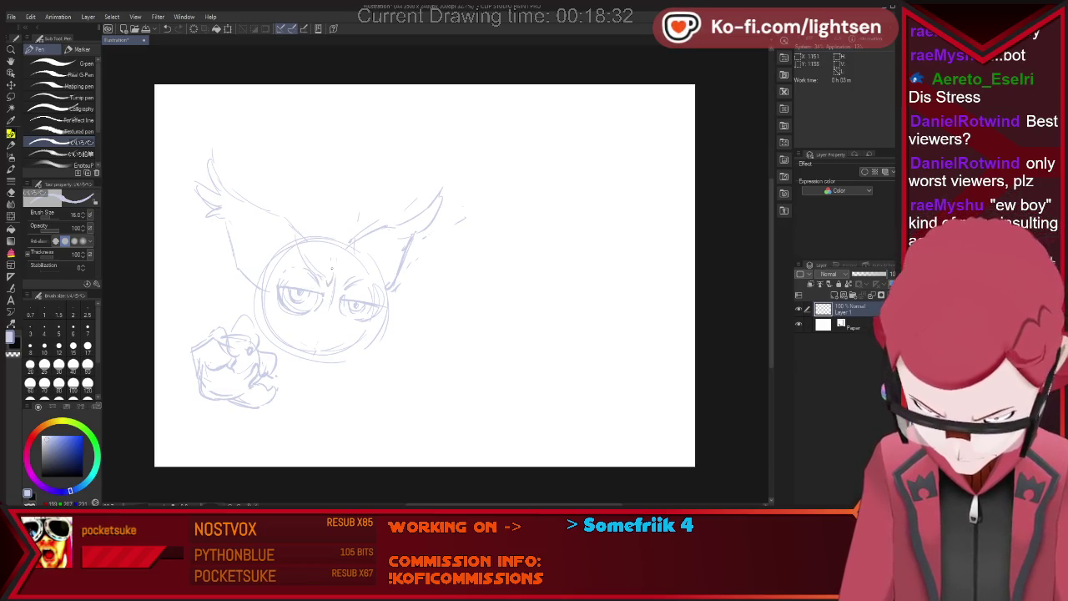
pyautogui.moveTo(350, 287); pyautogui.dragTo(367, 261)
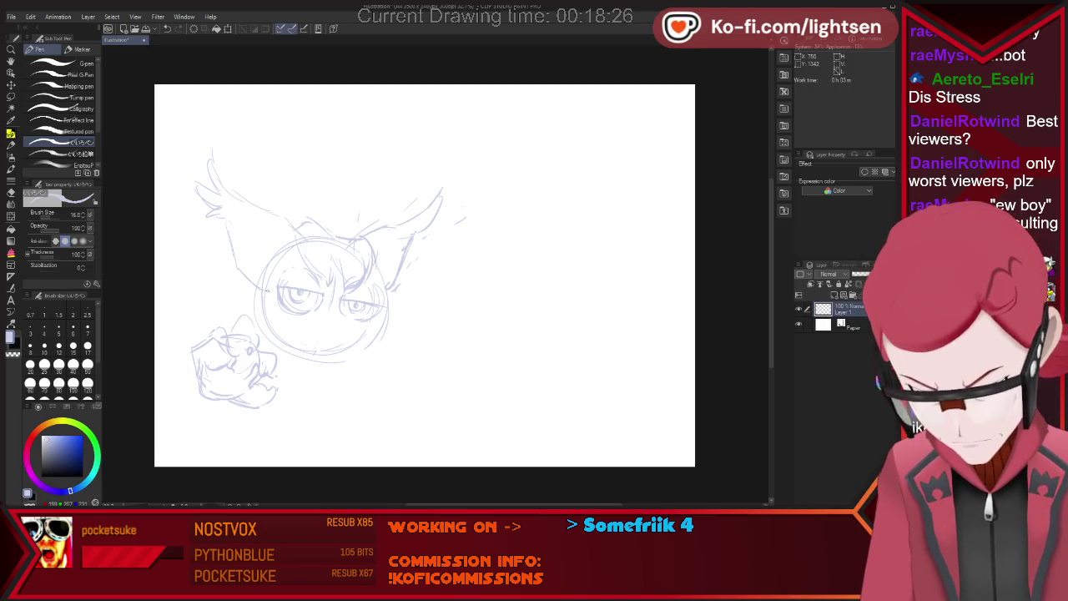
pyautogui.moveTo(249, 289); pyautogui.dragTo(227, 282)
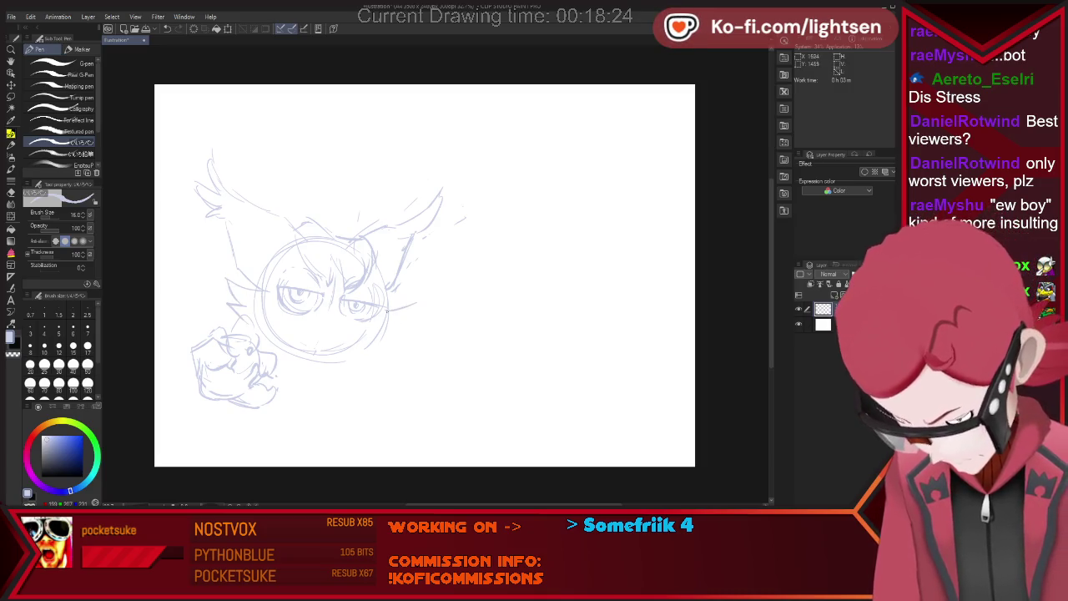
pyautogui.press('e')
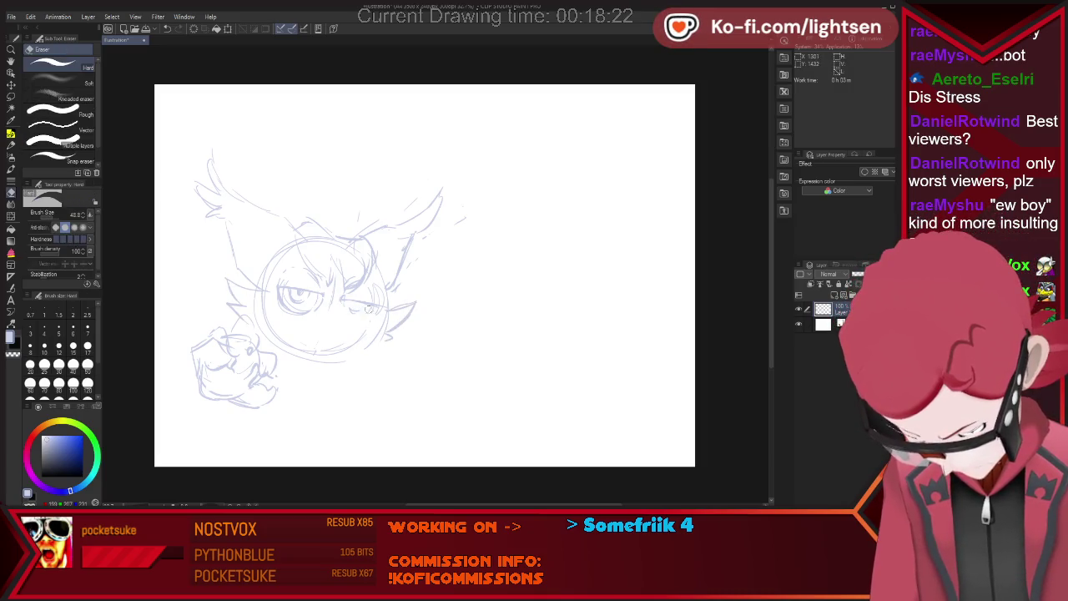
pyautogui.press('p')
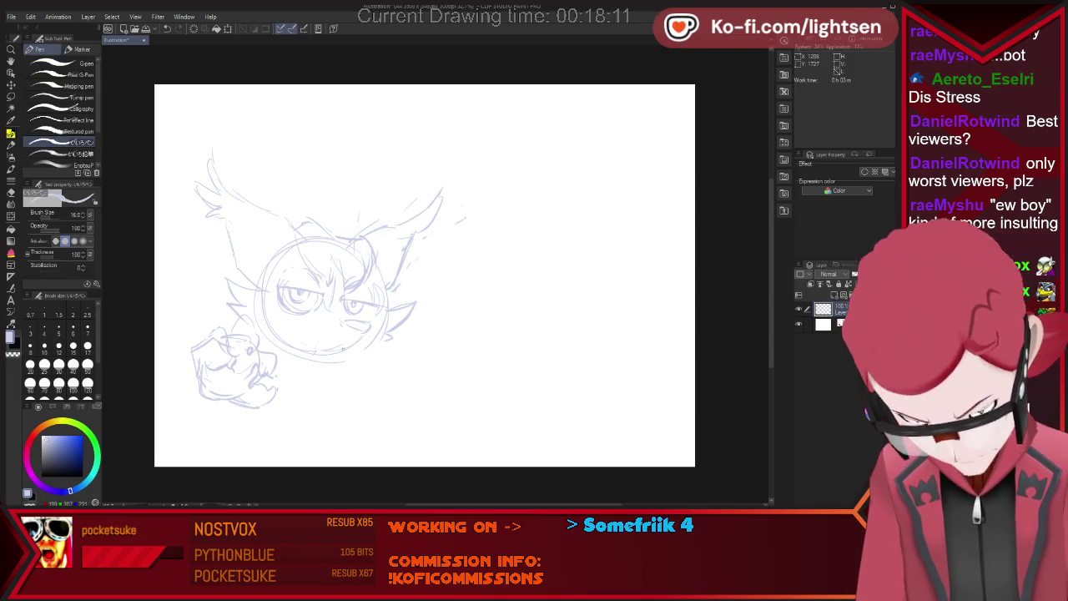
# Trim the chin line and refine the frowning, fanged mouth and cheek tufts.
pyautogui.press('e')
pyautogui.moveTo(310, 350); pyautogui.dragTo(353, 343)
pyautogui.press('p')
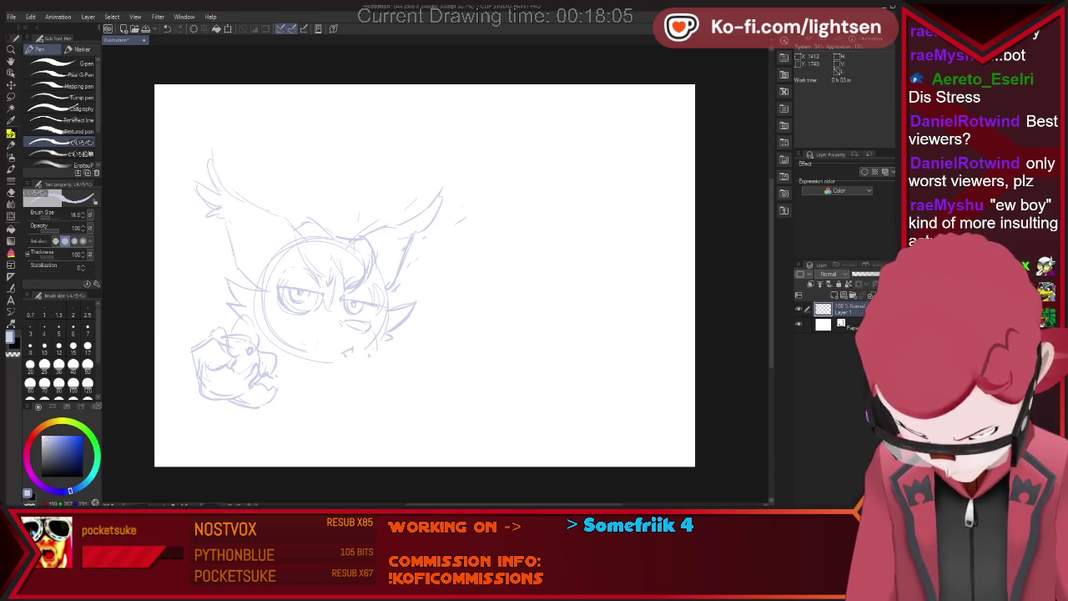
pyautogui.press('e')
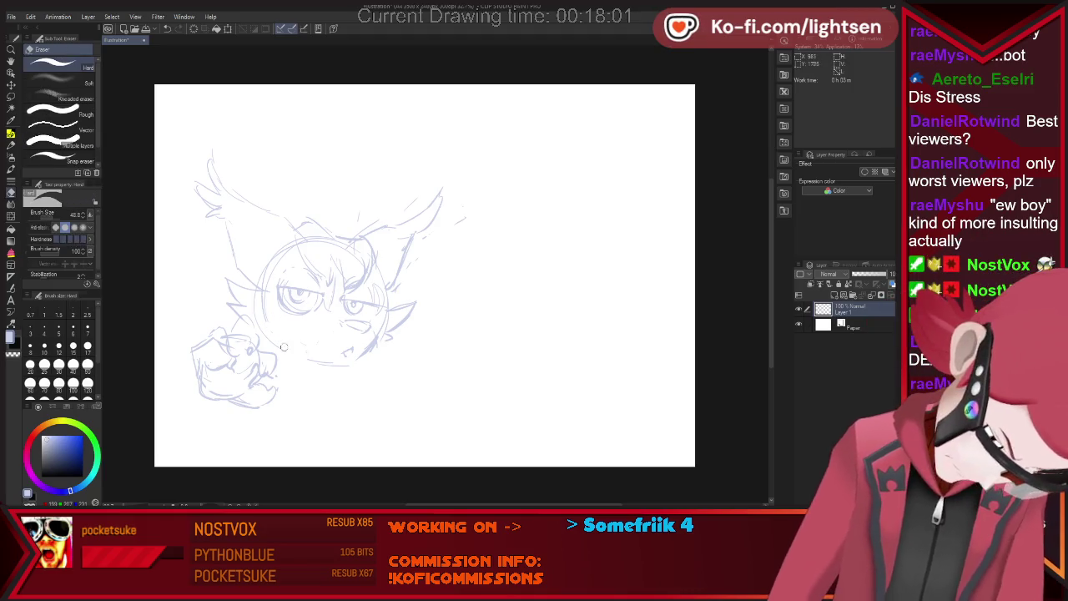
pyautogui.press('p')
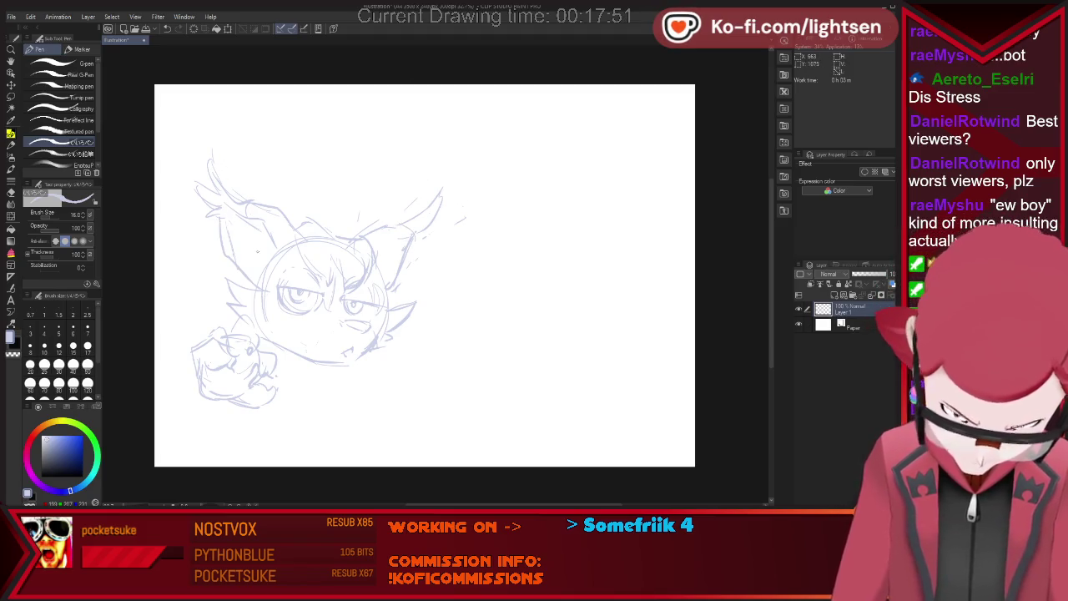
pyautogui.press('e')
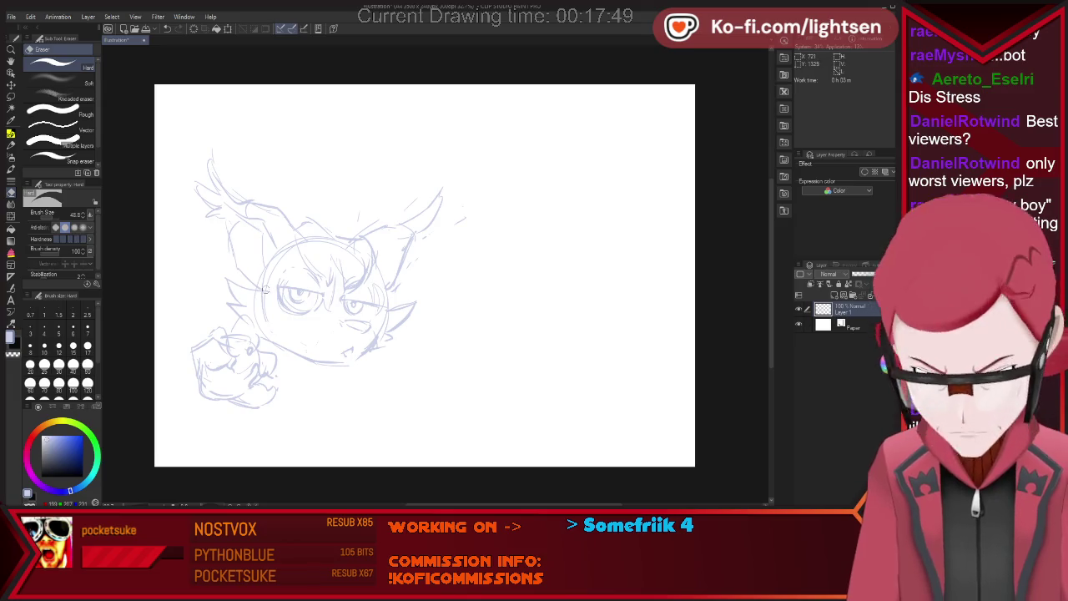
pyautogui.press('p')
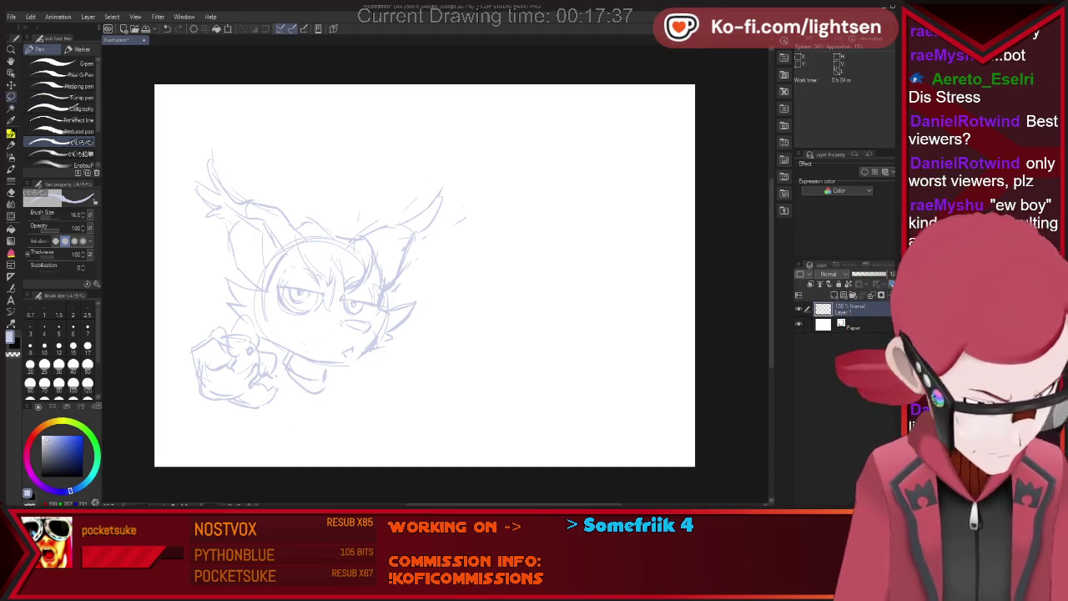
# Lasso-select the sketched fist, shift it slightly left and deselect.
pyautogui.press('m')
pyautogui.moveTo(273, 424)
pyautogui.mouseDown()
pyautogui.moveTo(283, 359)
pyautogui.moveTo(219, 377)
pyautogui.mouseUp()
pyautogui.hotkey('ctrl', 't')
pyautogui.press('Return')
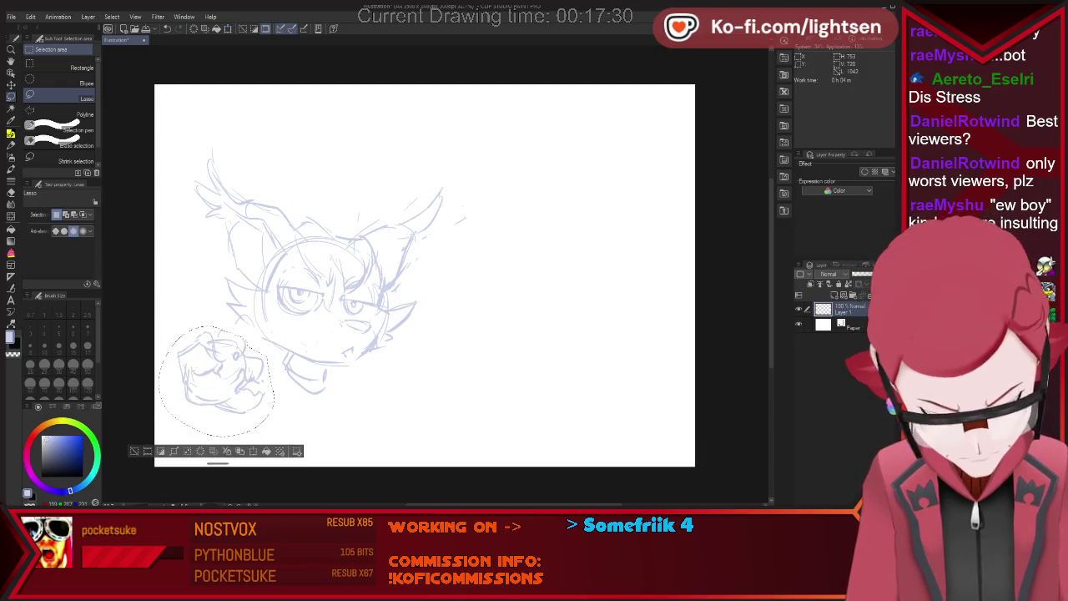
pyautogui.press('p')
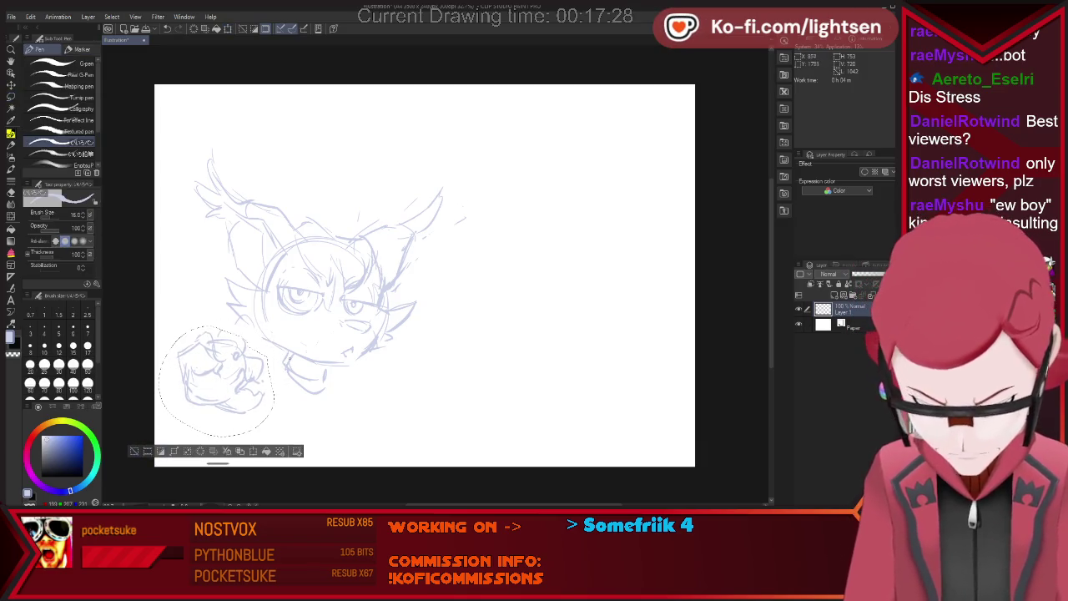
pyautogui.hotkey('ctrl', 'd')
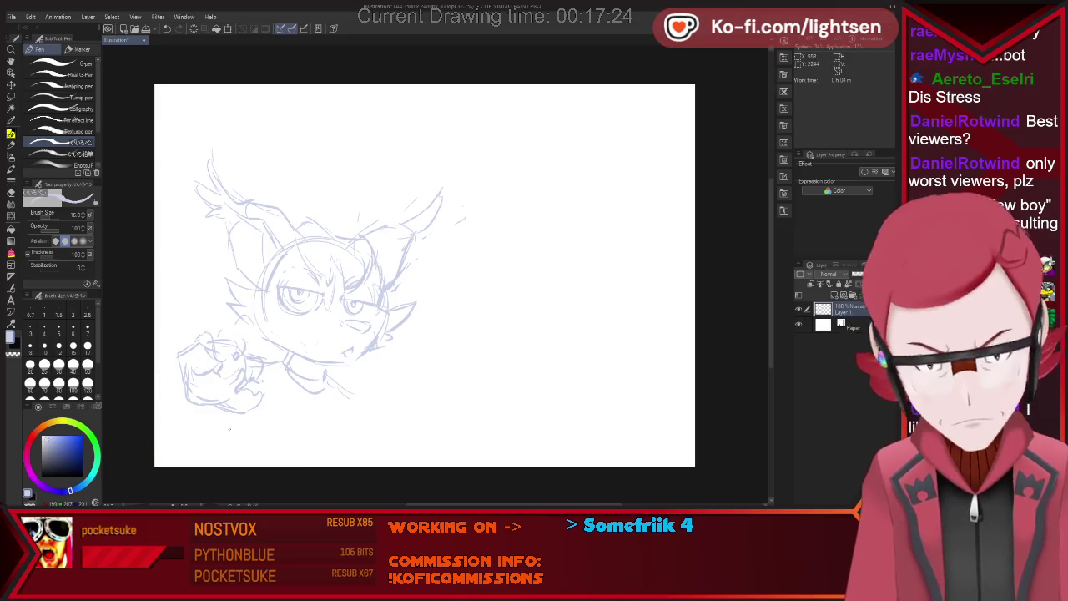
# Sketch the shoulders and collared shirt, then add a new inking layer above.
pyautogui.moveTo(229, 423); pyautogui.dragTo(338, 463)
pyautogui.moveTo(358, 397); pyautogui.dragTo(346, 449)
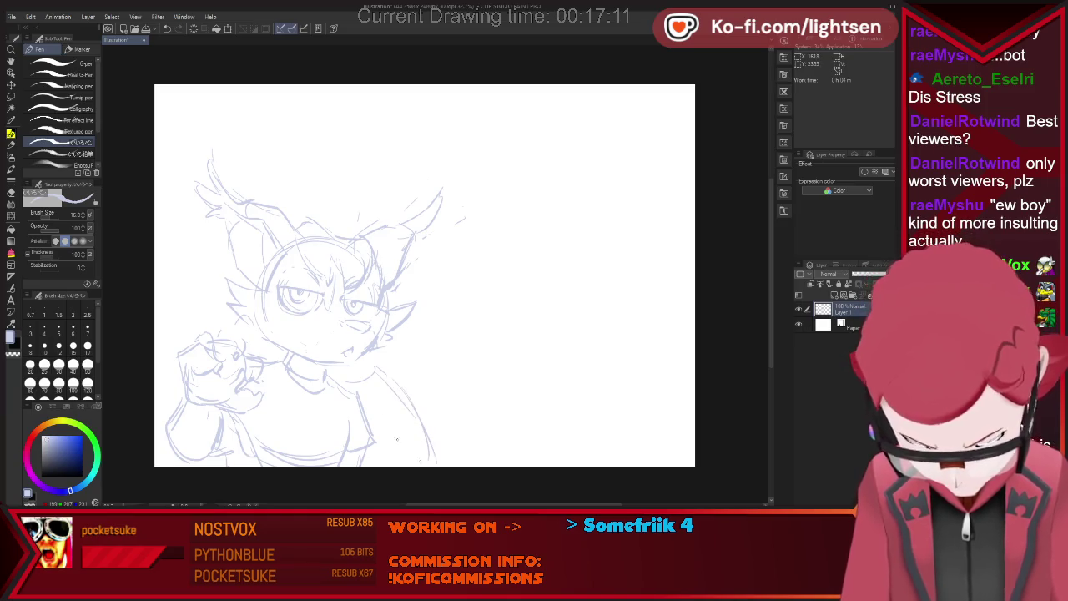
pyautogui.hotkey('ctrl', 'z')
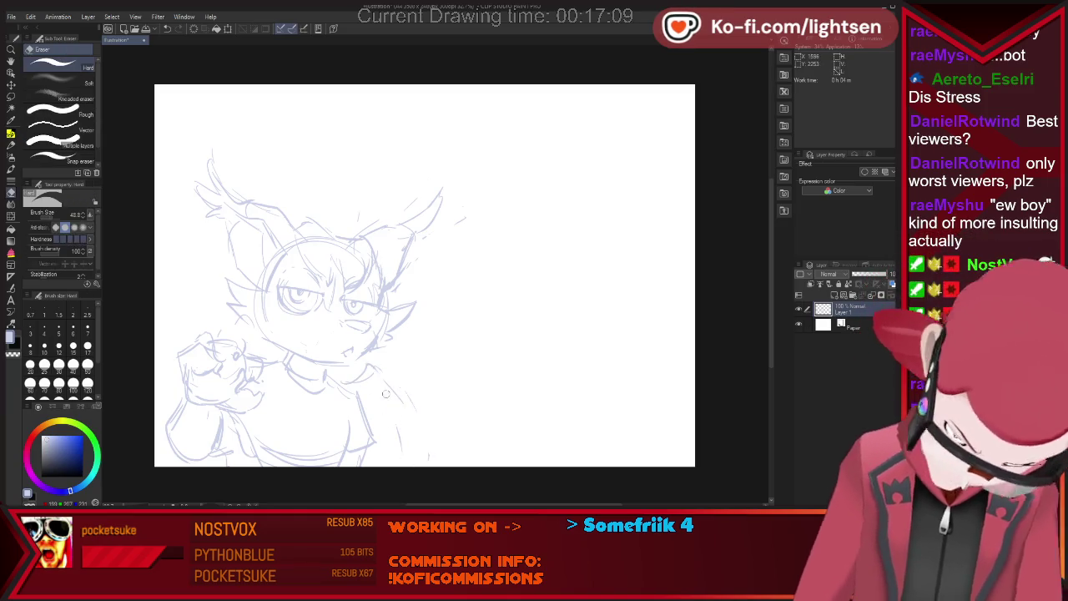
pyautogui.moveTo(376, 389); pyautogui.dragTo(384, 458)
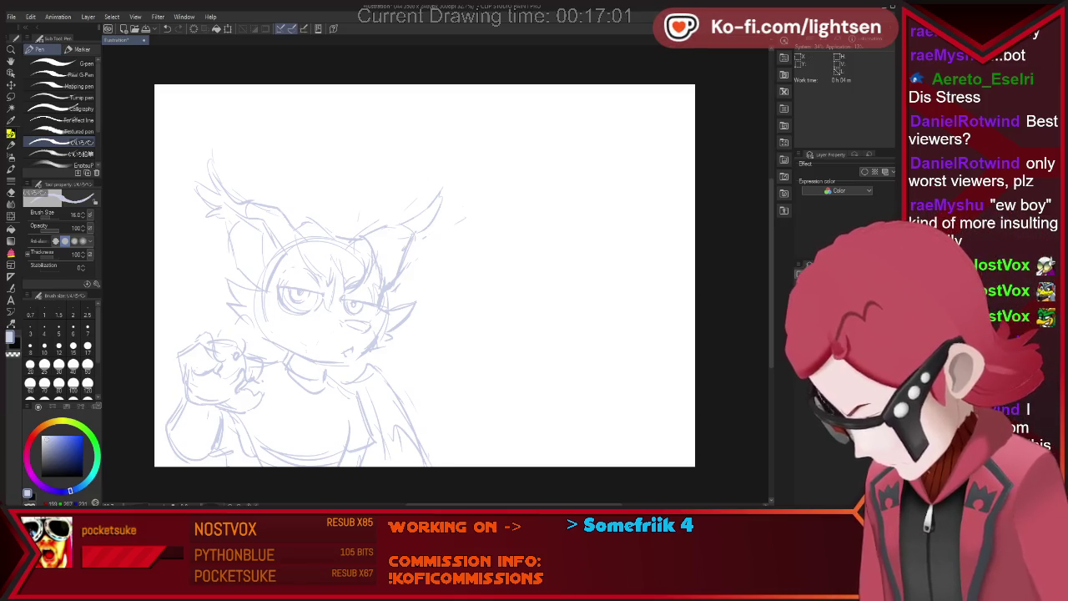
pyautogui.hotkey('ctrl', 'shift', 'n')
pyautogui.press('Return')
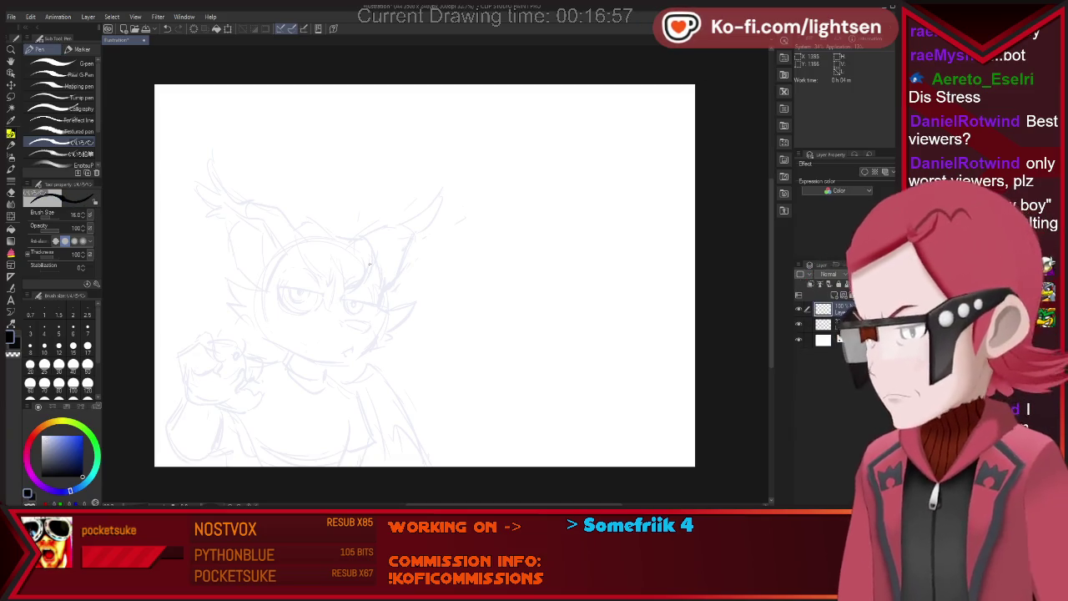
# Ink the brow and the top eye lines, closing the left eye with its pupil.
pyautogui.scroll(2, 371, 264)
pyautogui.scroll(2, 189, 326)
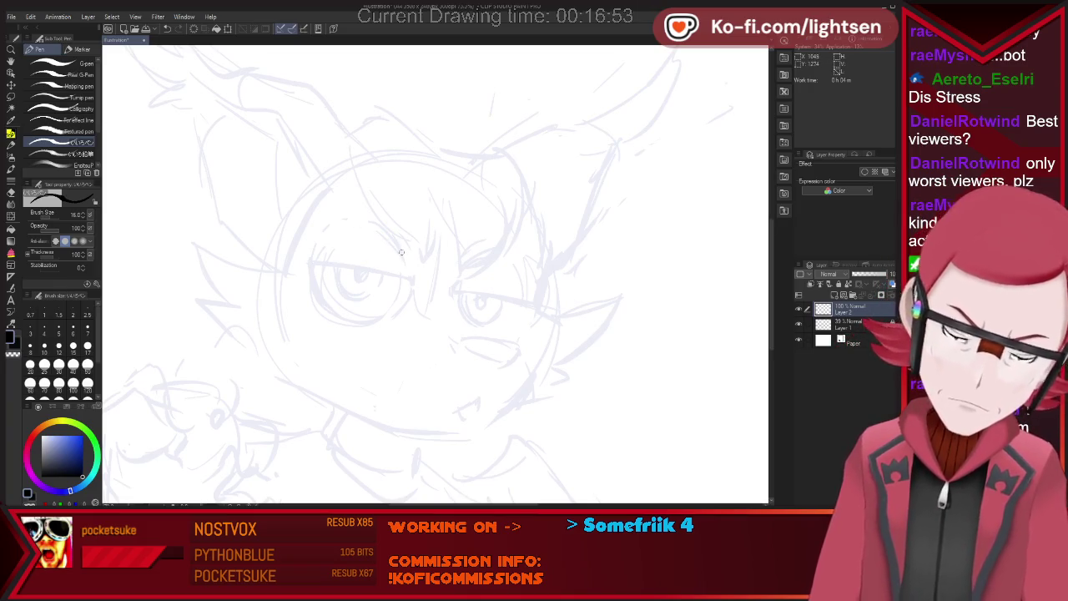
pyautogui.moveTo(372, 246); pyautogui.dragTo(402, 259)
pyautogui.moveTo(310, 263); pyautogui.dragTo(522, 297)
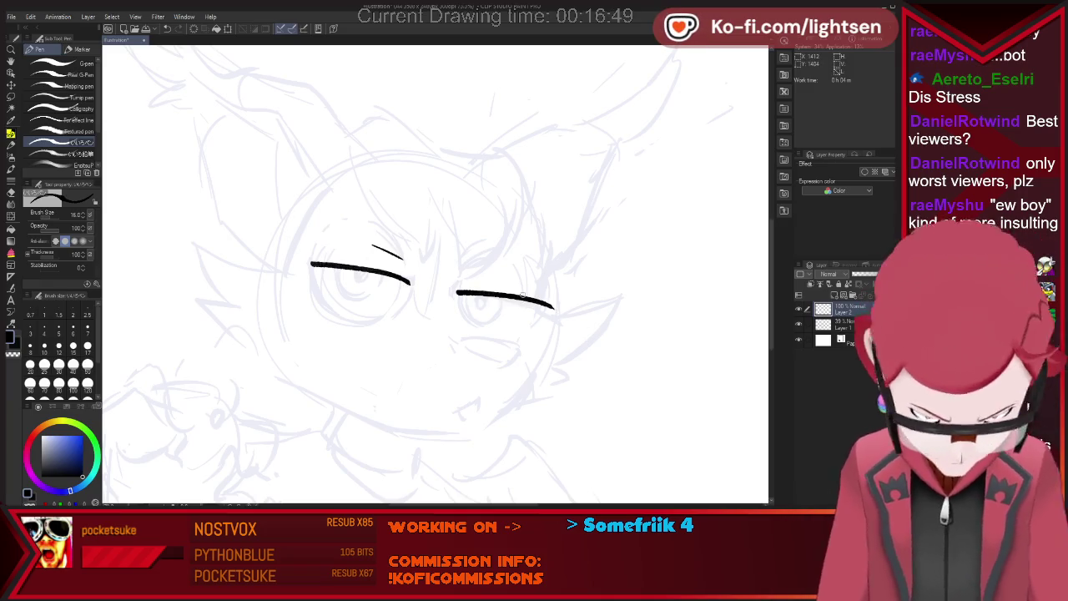
pyautogui.hotkey('ctrl', 'z')
pyautogui.hotkey('ctrl', 'z')
pyautogui.moveTo(310, 261); pyautogui.dragTo(549, 308)
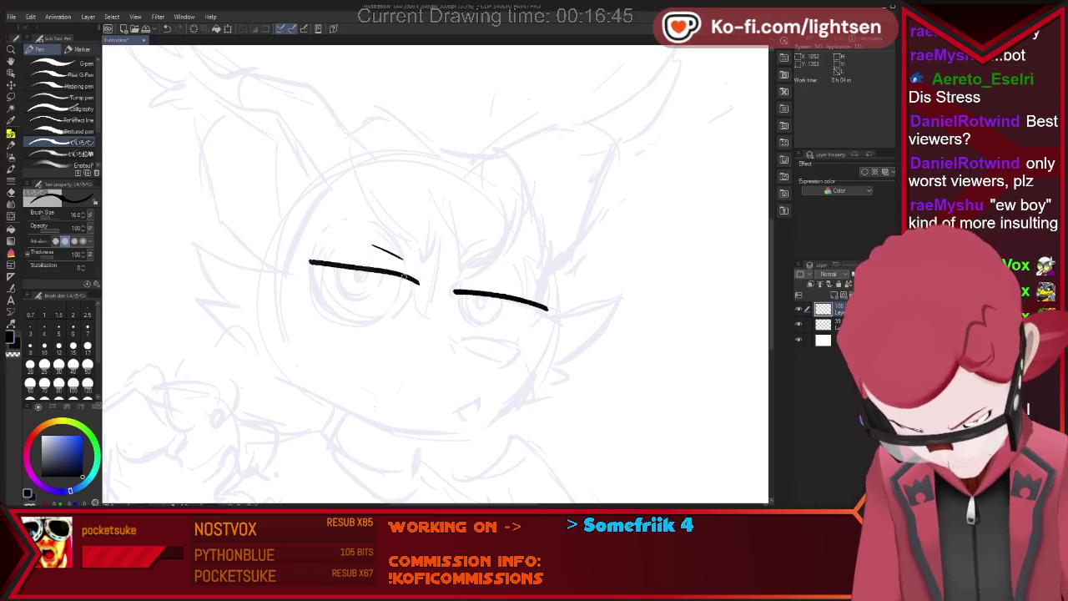
pyautogui.moveTo(417, 282); pyautogui.dragTo(382, 317)
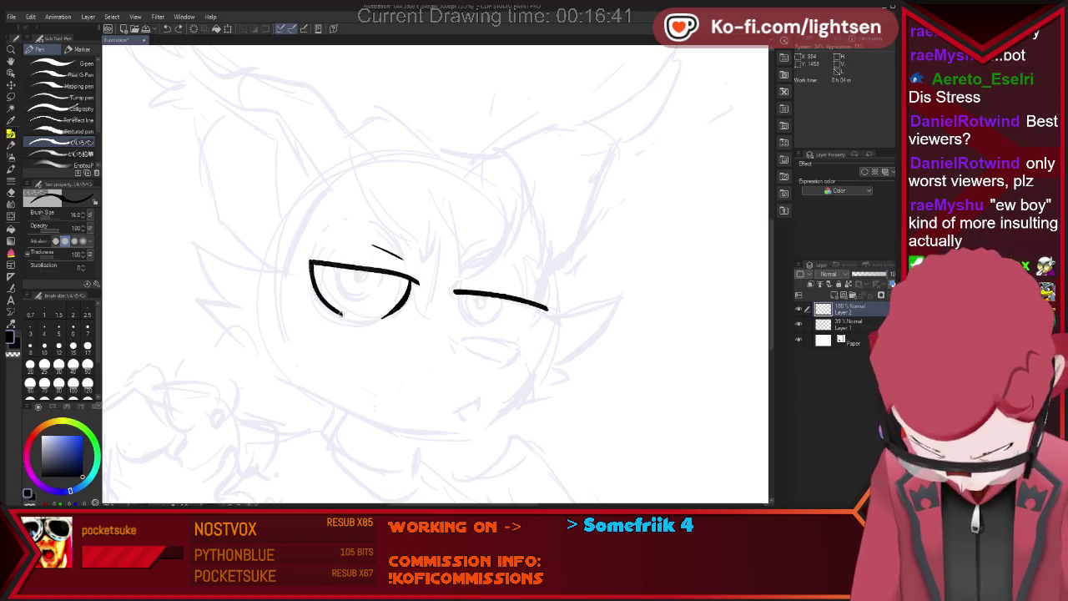
pyautogui.hotkey('ctrl', 'z')
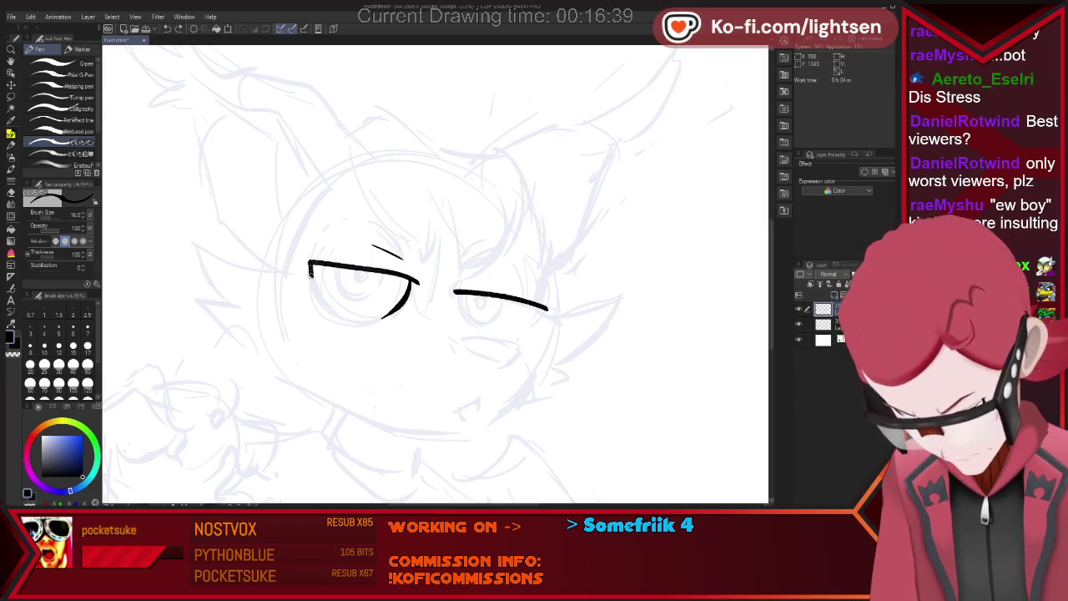
pyautogui.moveTo(311, 268)
pyautogui.mouseDown()
pyautogui.moveTo(409, 307)
pyautogui.moveTo(341, 288)
pyautogui.moveTo(372, 294)
pyautogui.mouseUp()
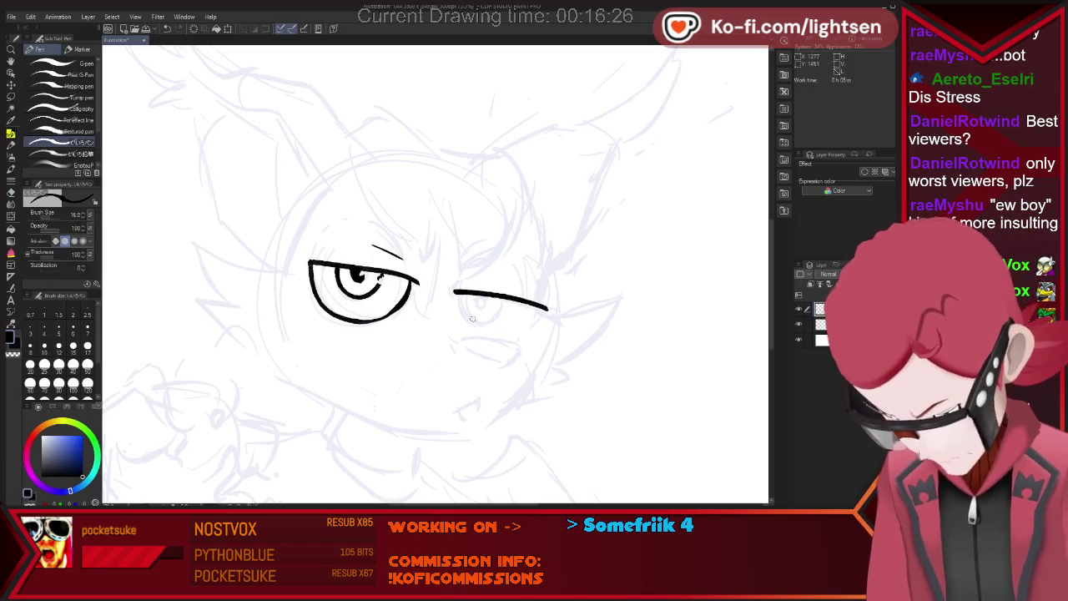
# Ink the hair tuft above the left eye.
pyautogui.press('e')
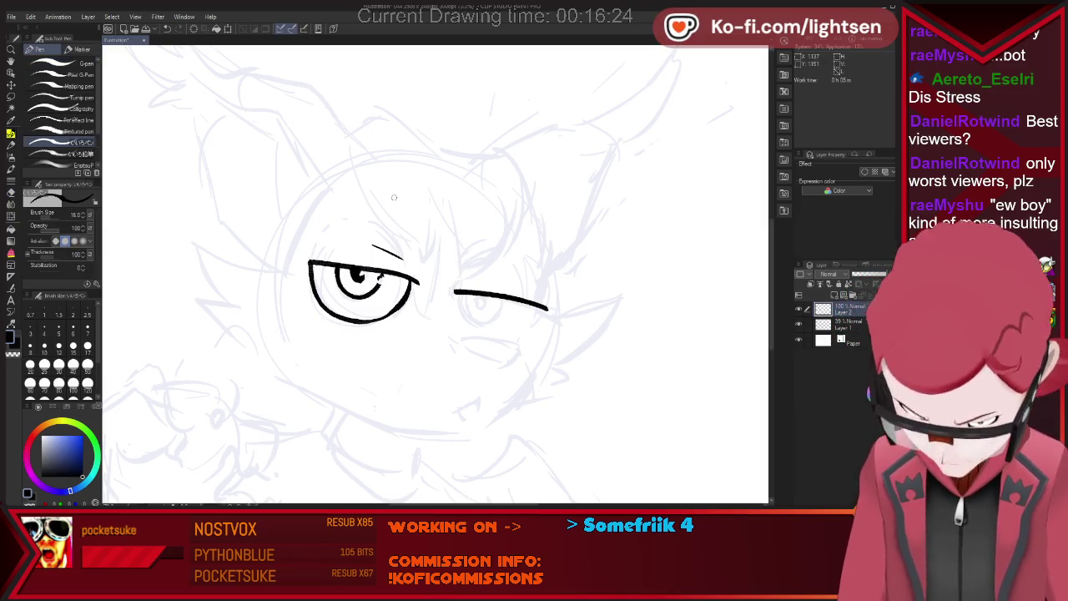
pyautogui.press('p')
pyautogui.moveTo(353, 145)
pyautogui.mouseDown()
pyautogui.moveTo(417, 265)
pyautogui.moveTo(444, 204)
pyautogui.moveTo(458, 271)
pyautogui.mouseUp()
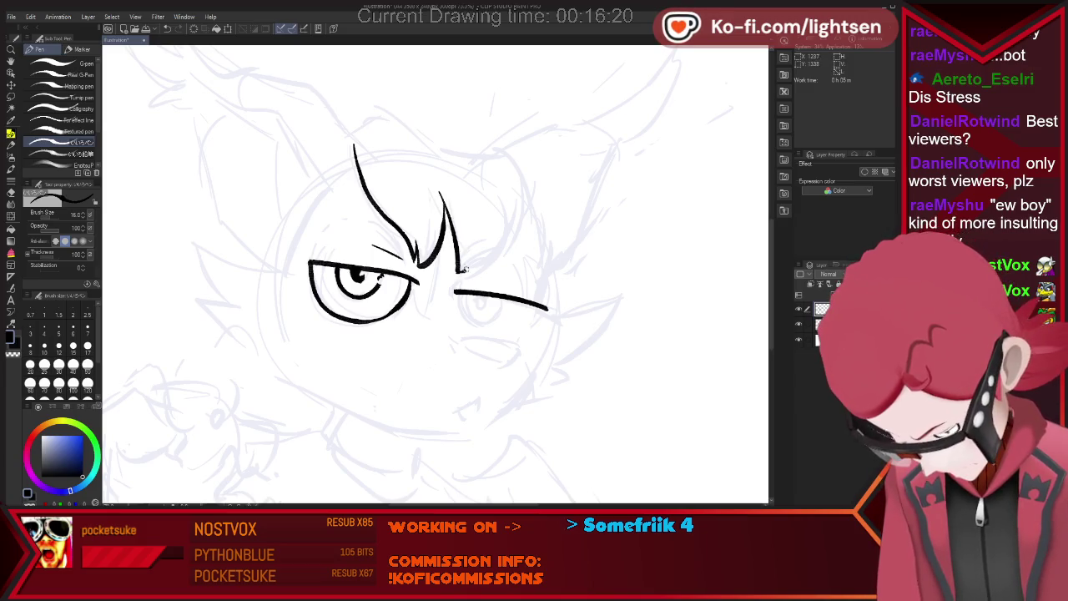
pyautogui.moveTo(500, 150); pyautogui.dragTo(466, 269)
pyautogui.hotkey('ctrl', 'z')
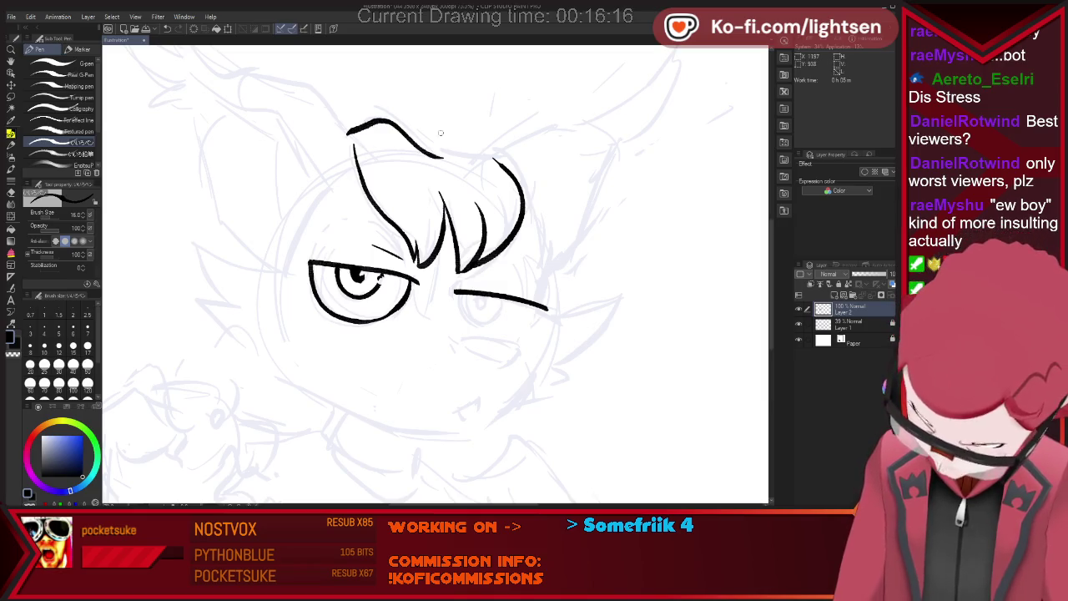
pyautogui.press('e')
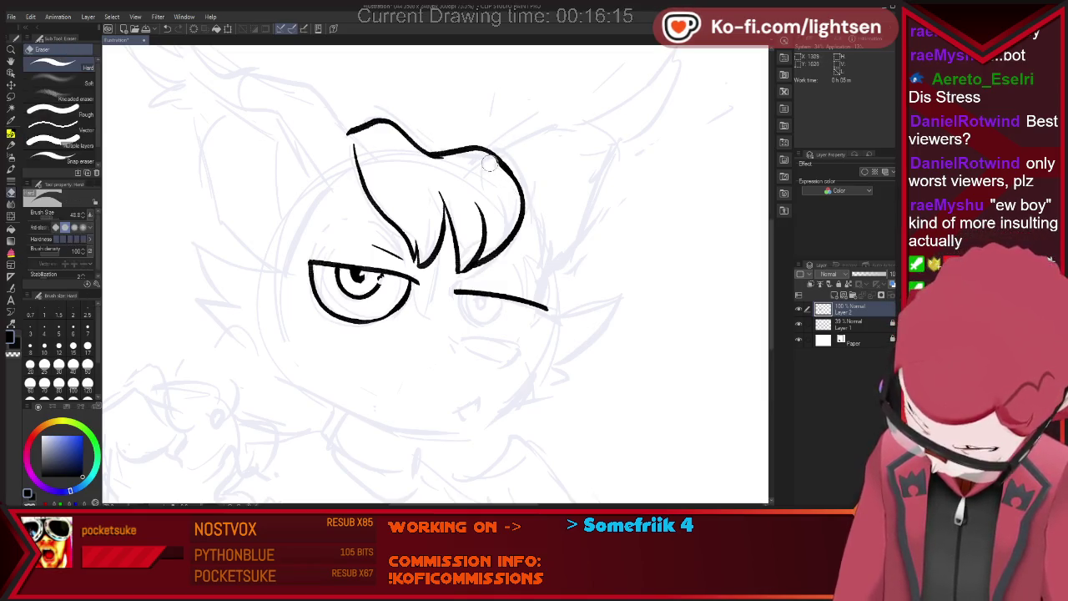
pyautogui.press('p')
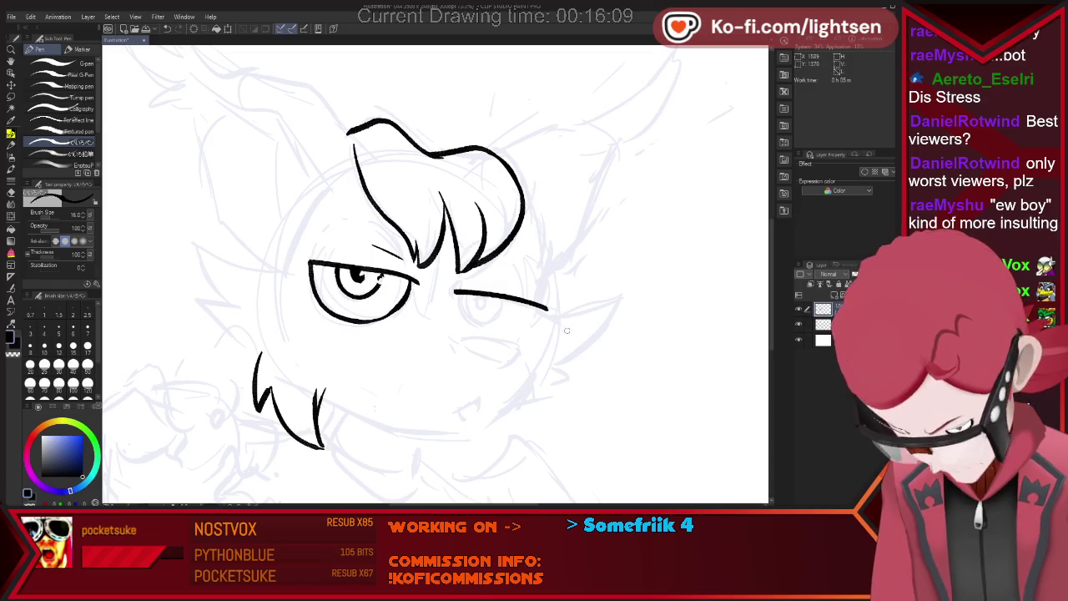
# Ink the chin and jaw line, a short mouth stroke and the glasses bridge.
pyautogui.moveTo(517, 376)
pyautogui.mouseDown()
pyautogui.moveTo(422, 441)
pyautogui.moveTo(482, 467)
pyautogui.mouseUp()
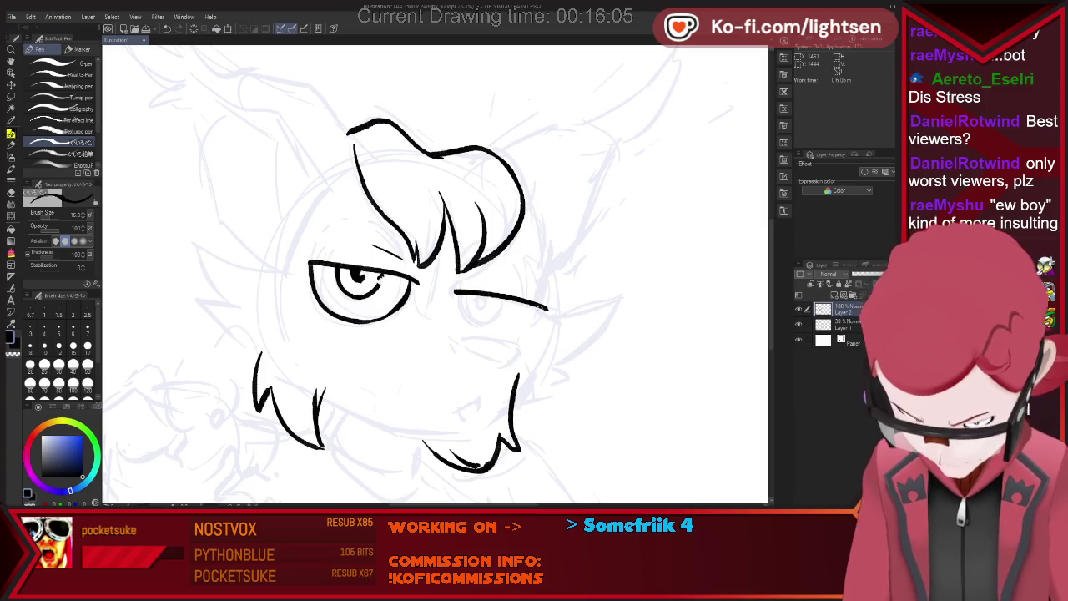
pyautogui.press('e')
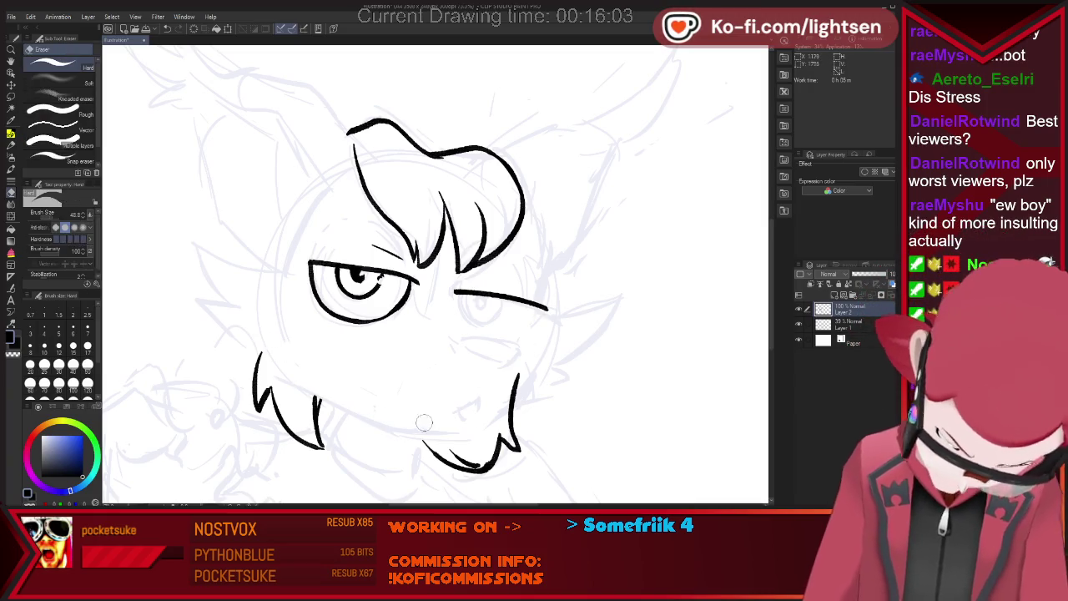
pyautogui.moveTo(523, 355); pyautogui.dragTo(513, 393)
pyautogui.press('p')
pyautogui.moveTo(483, 355)
pyautogui.mouseDown()
pyautogui.moveTo(514, 349)
pyautogui.moveTo(475, 351)
pyautogui.mouseUp()
pyautogui.hotkey('ctrl', 'z')
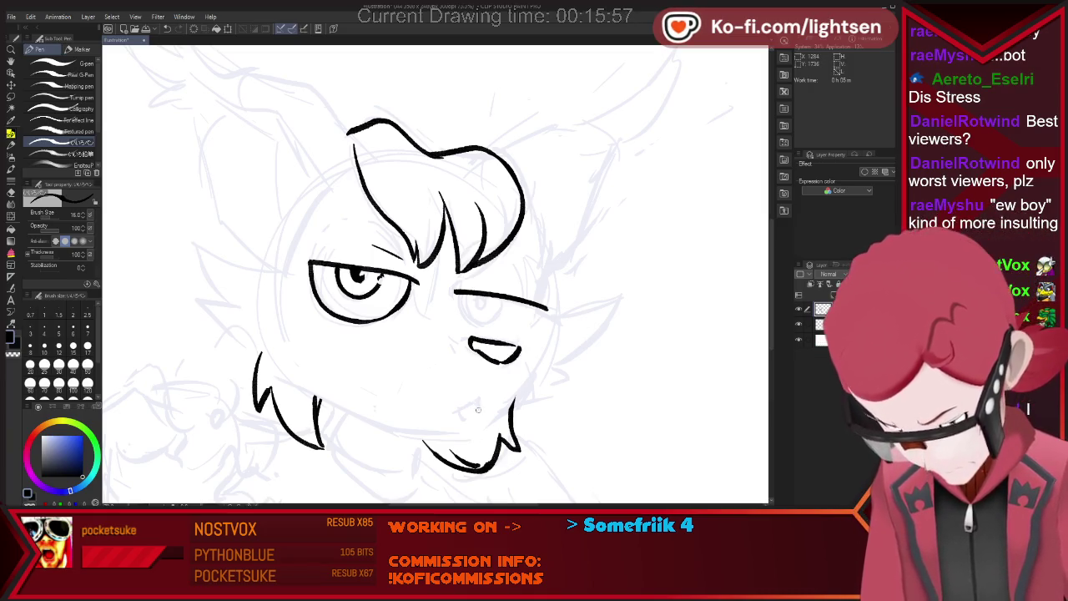
pyautogui.moveTo(454, 411); pyautogui.dragTo(480, 402)
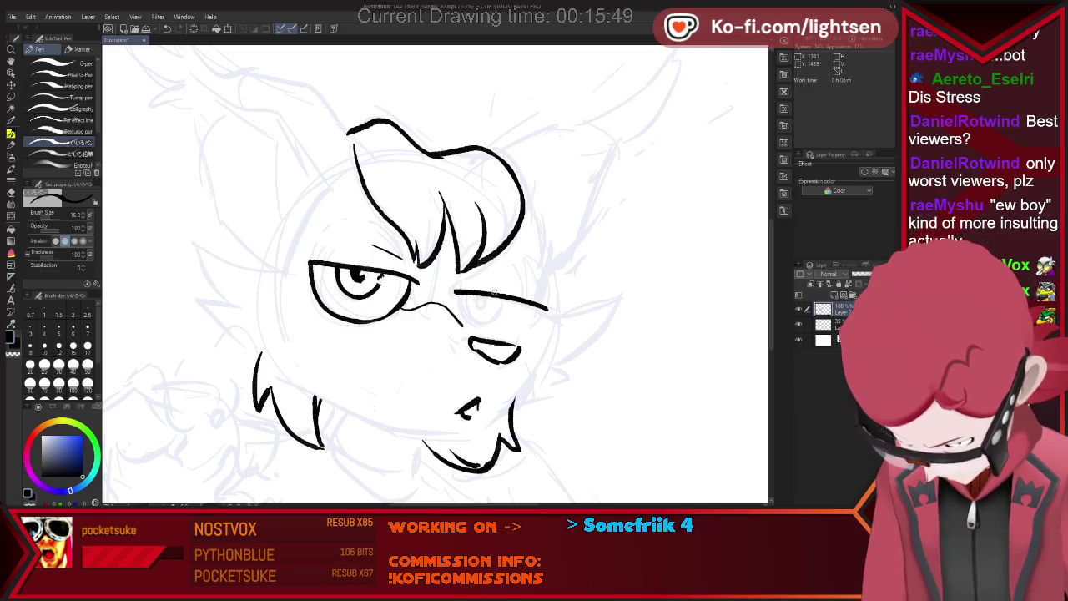
pyautogui.hotkey('ctrl', 'z')
pyautogui.moveTo(411, 306); pyautogui.dragTo(457, 307)
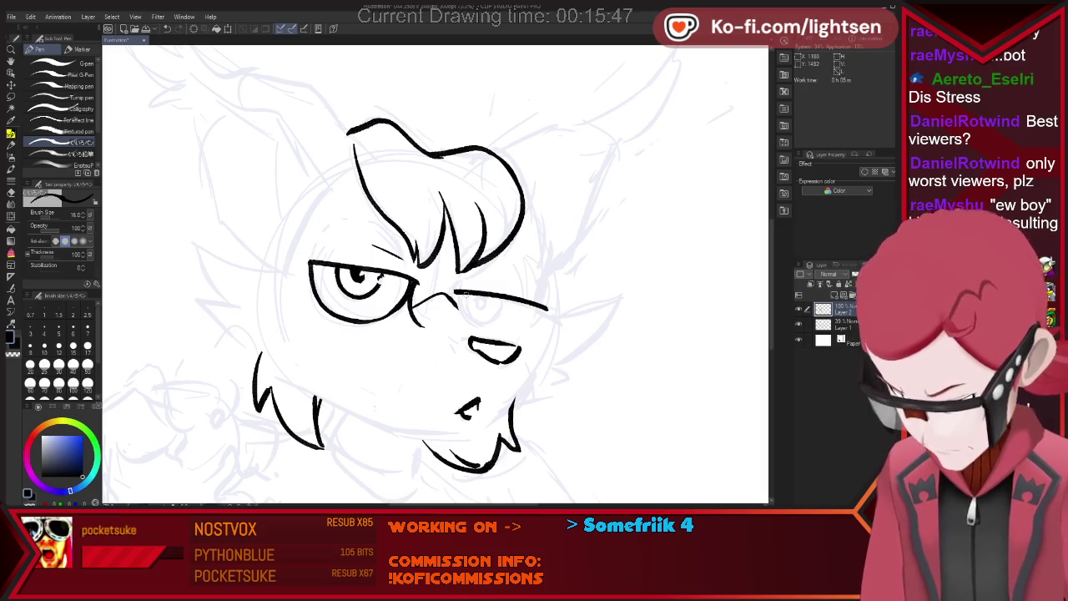
pyautogui.hotkey('ctrl', 'z')
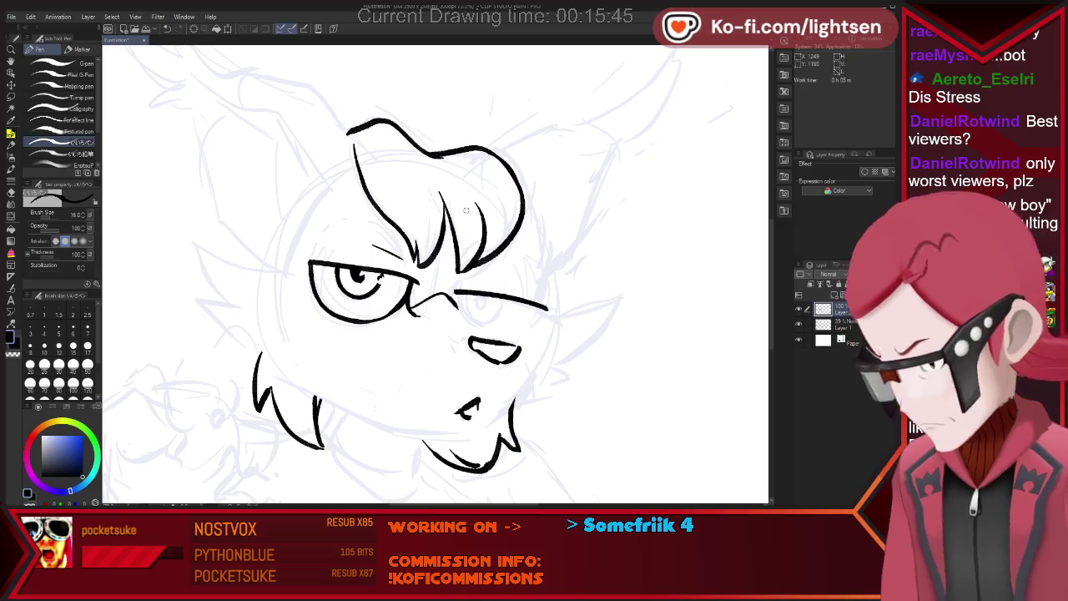
# Rework the nose lines, ink the right eye's pupil and zoom out to check.
pyautogui.press('e')
pyautogui.press('p')
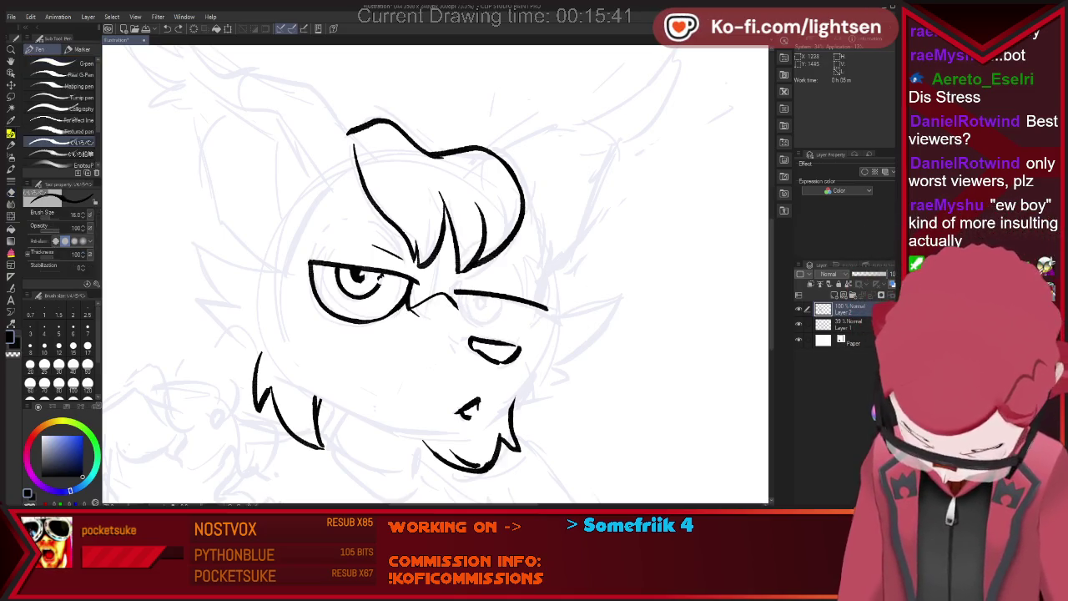
pyautogui.hotkey('ctrl', 'z')
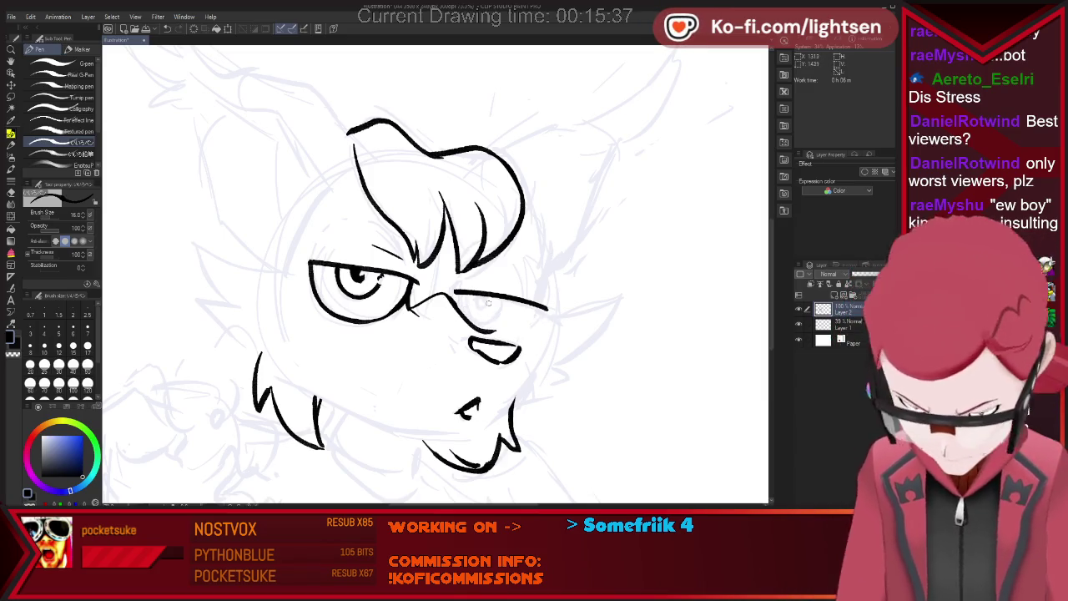
pyautogui.hotkey('ctrl', 'z')
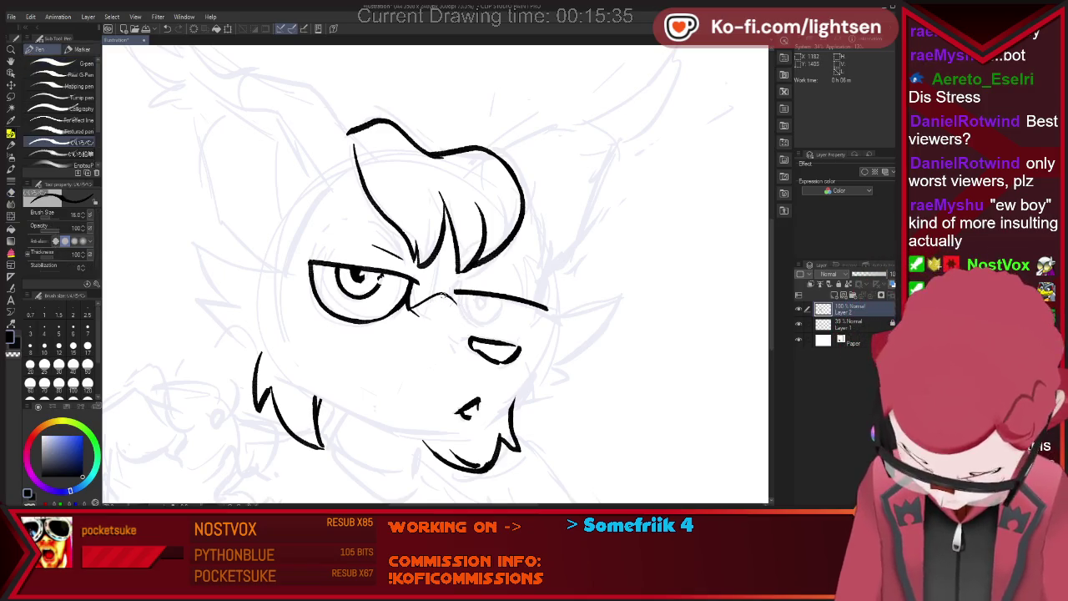
pyautogui.hotkey('ctrl', 'z')
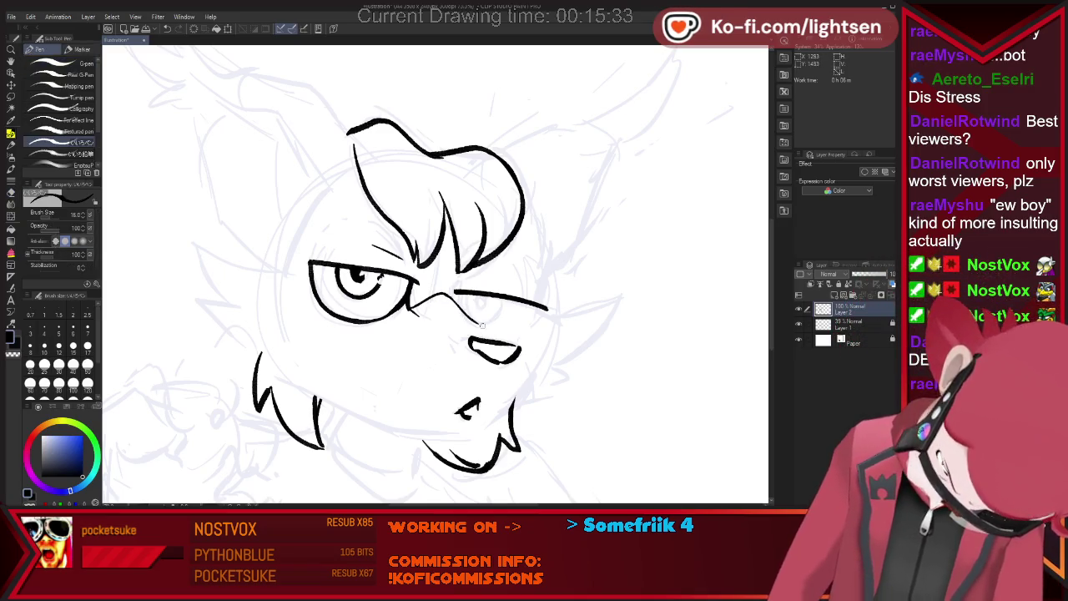
pyautogui.hotkey('ctrl', 'z')
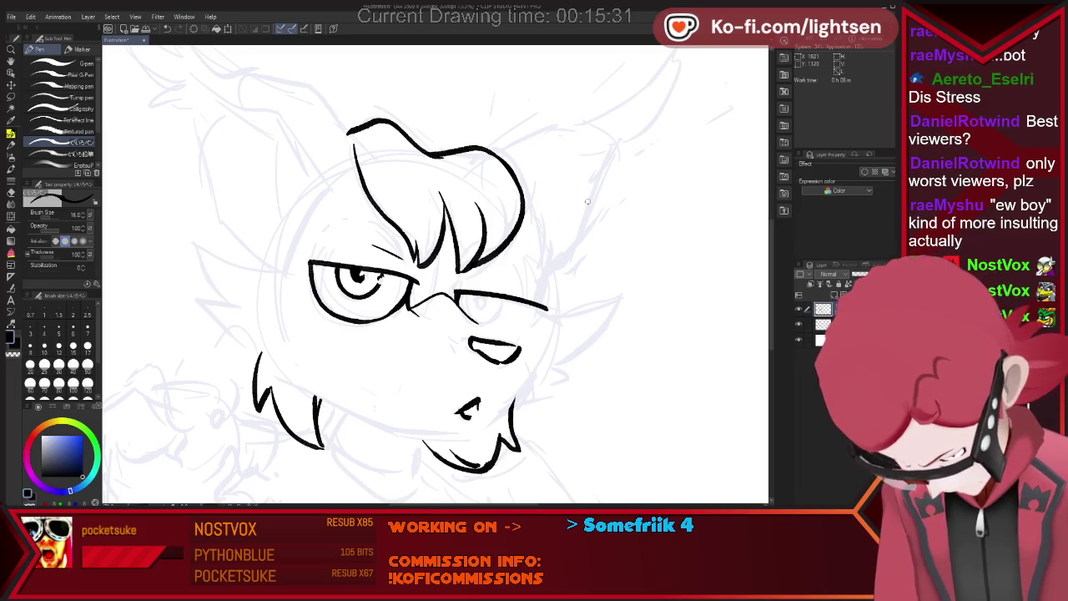
pyautogui.hotkey('ctrl', 'z')
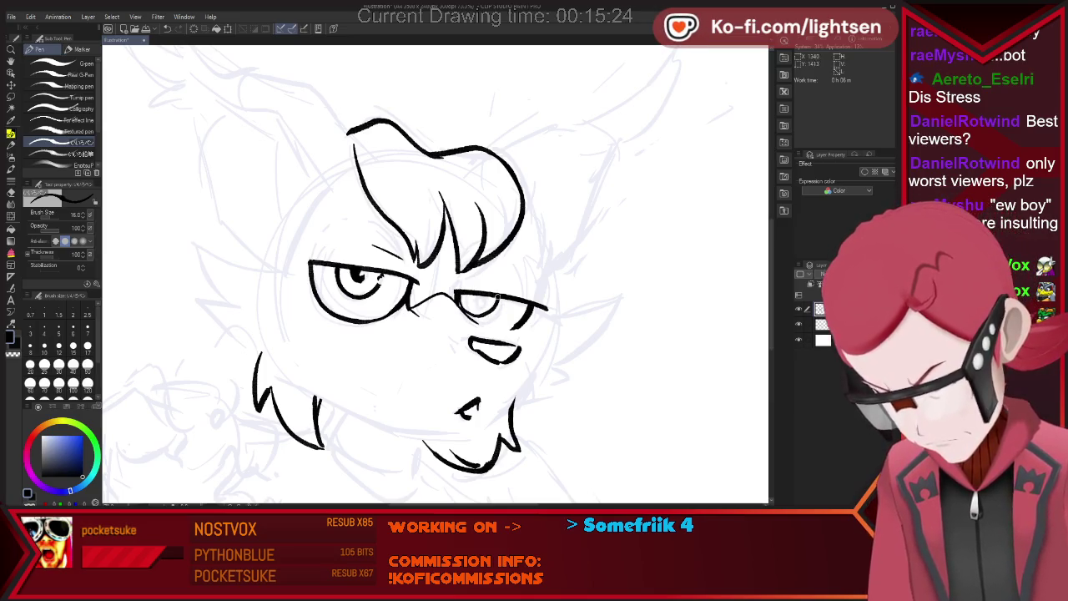
pyautogui.press('e')
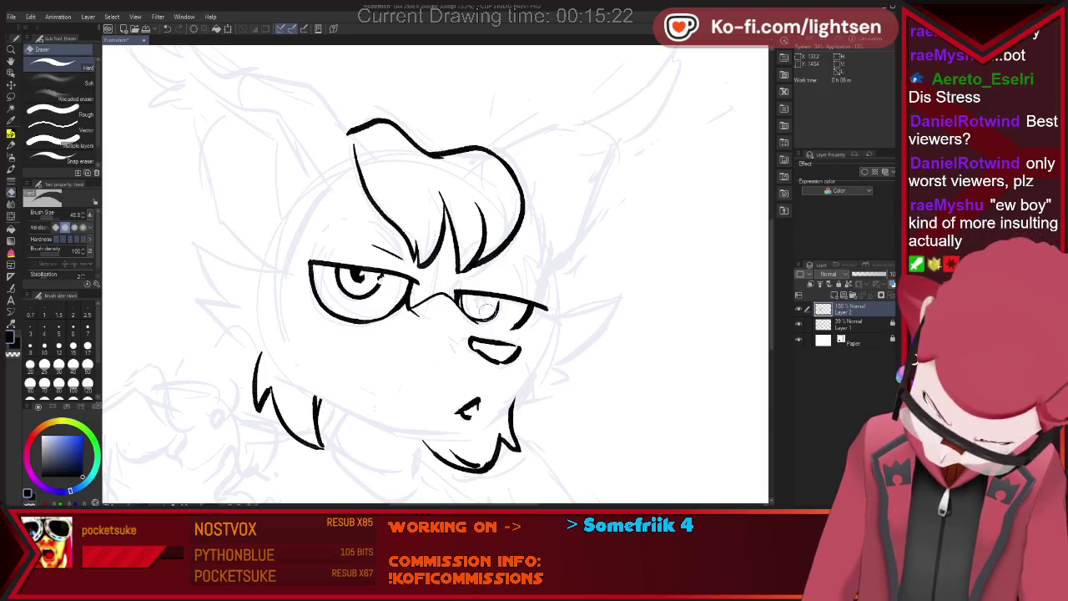
pyautogui.press('p')
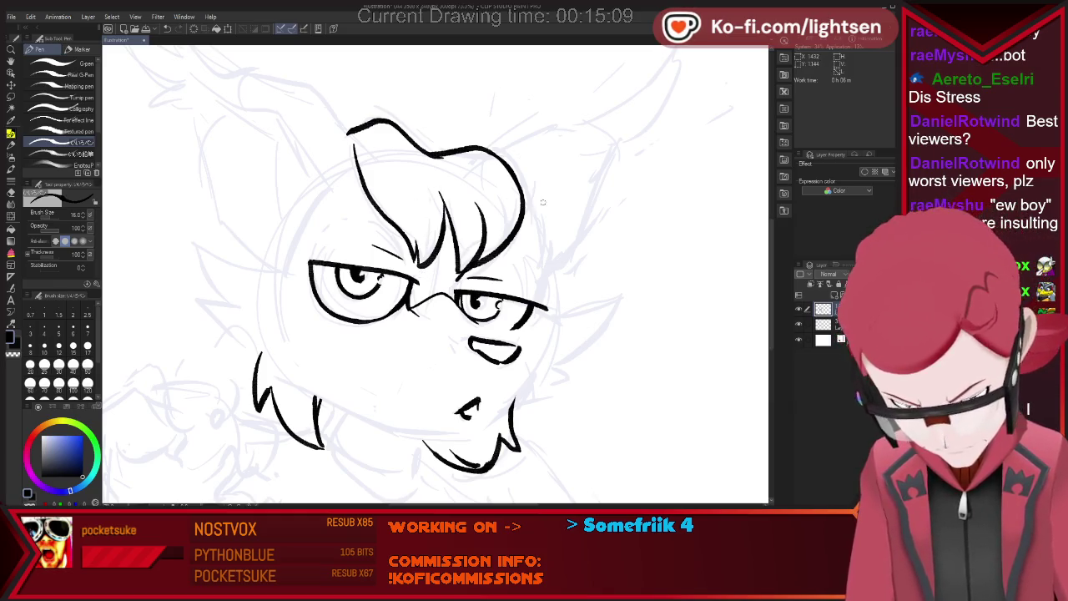
pyautogui.hotkey('ctrl', '-')
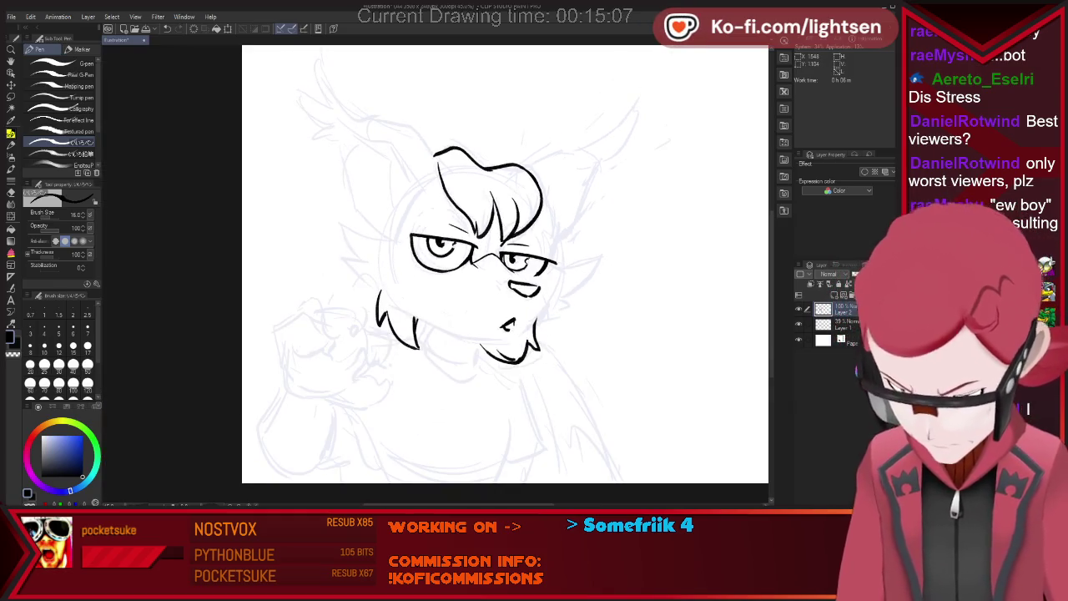
# Ink the tall curling left ear outline, redrawing it and erasing a short stretch.
pyautogui.hotkey('ctrl', '+')
pyautogui.hotkey('ctrl', '-')
pyautogui.hotkey('ctrl', '+')
pyautogui.scroll(3, 570, 192)
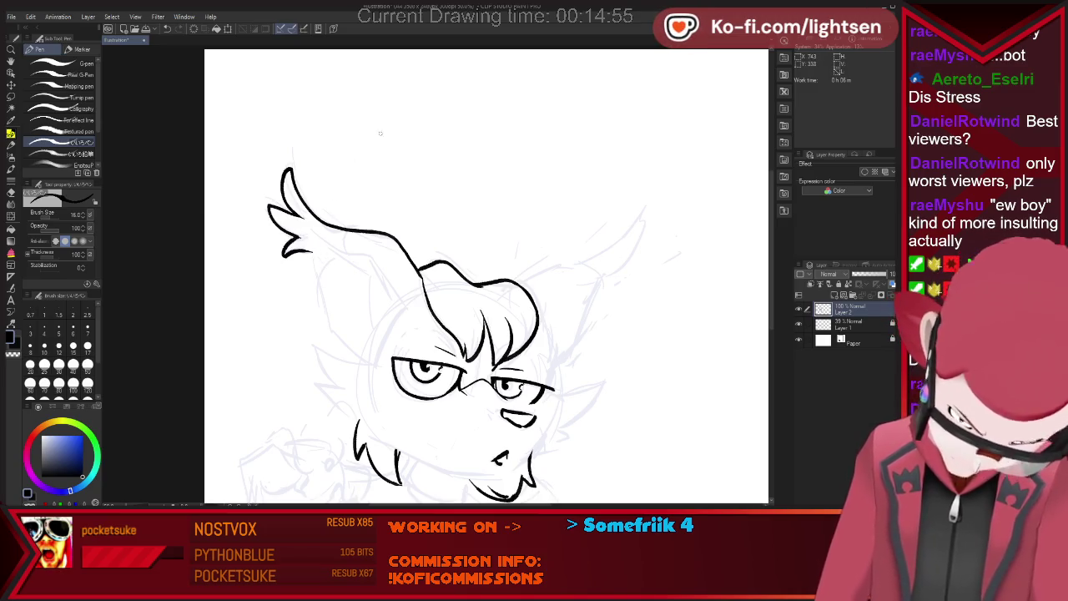
pyautogui.press('e')
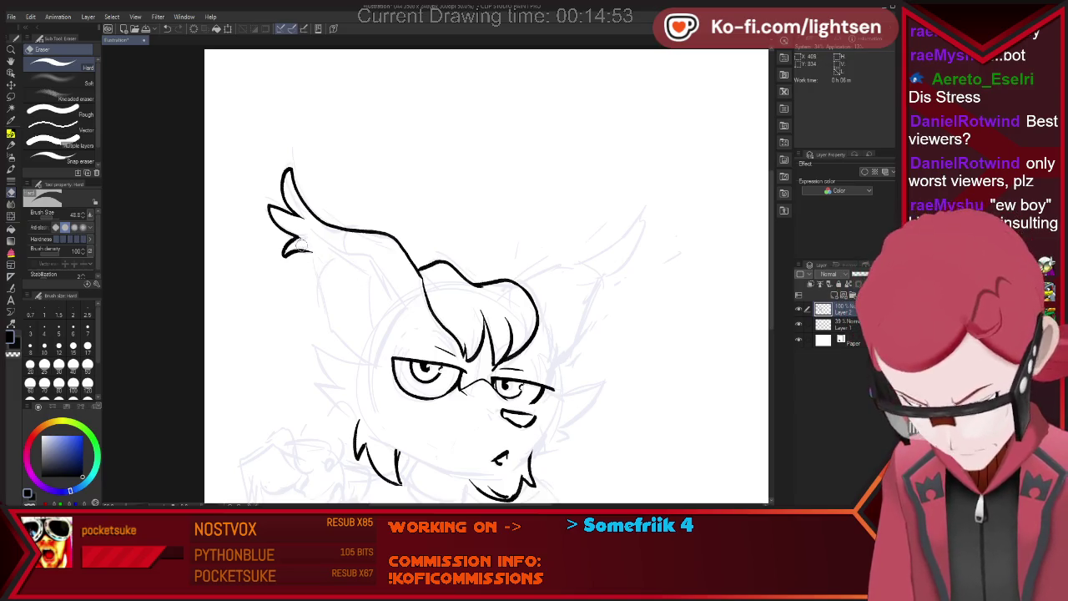
pyautogui.press('p')
pyautogui.moveTo(305, 250); pyautogui.dragTo(380, 371)
pyautogui.hotkey('ctrl', 'z')
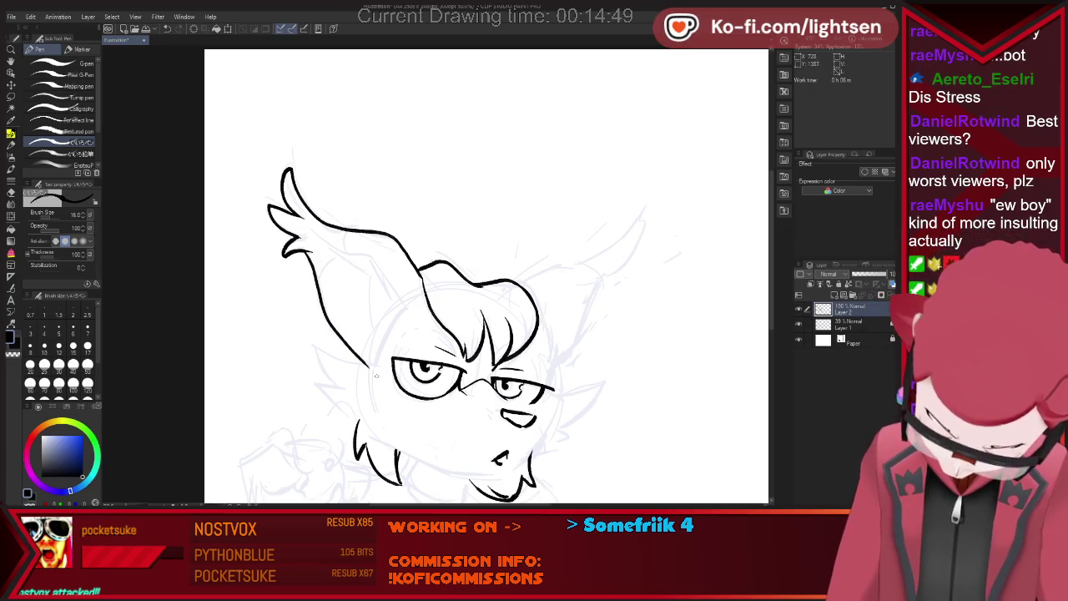
pyautogui.press('e')
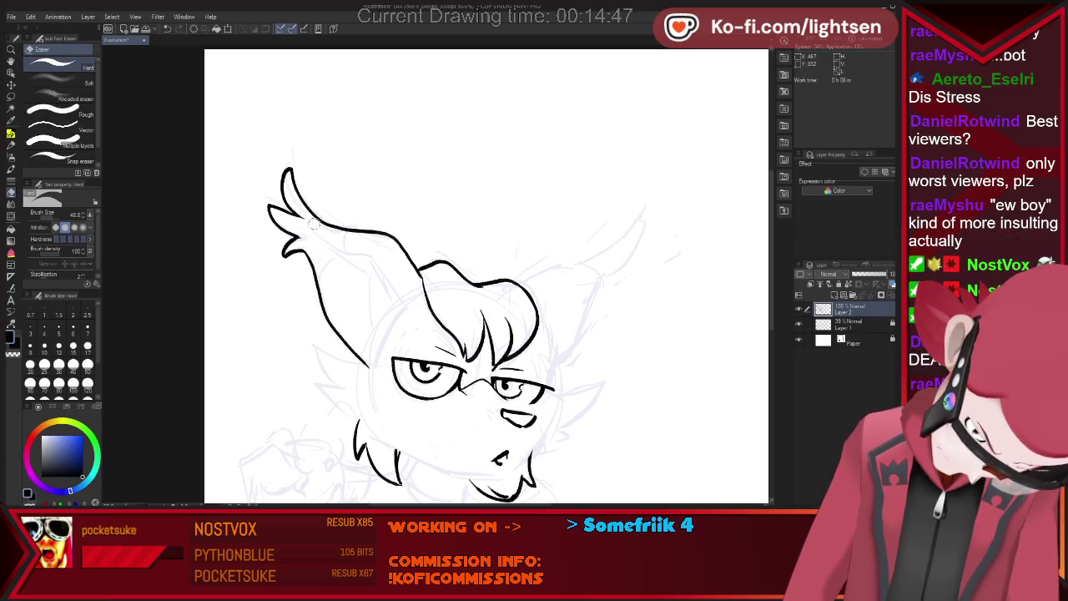
pyautogui.press('p')
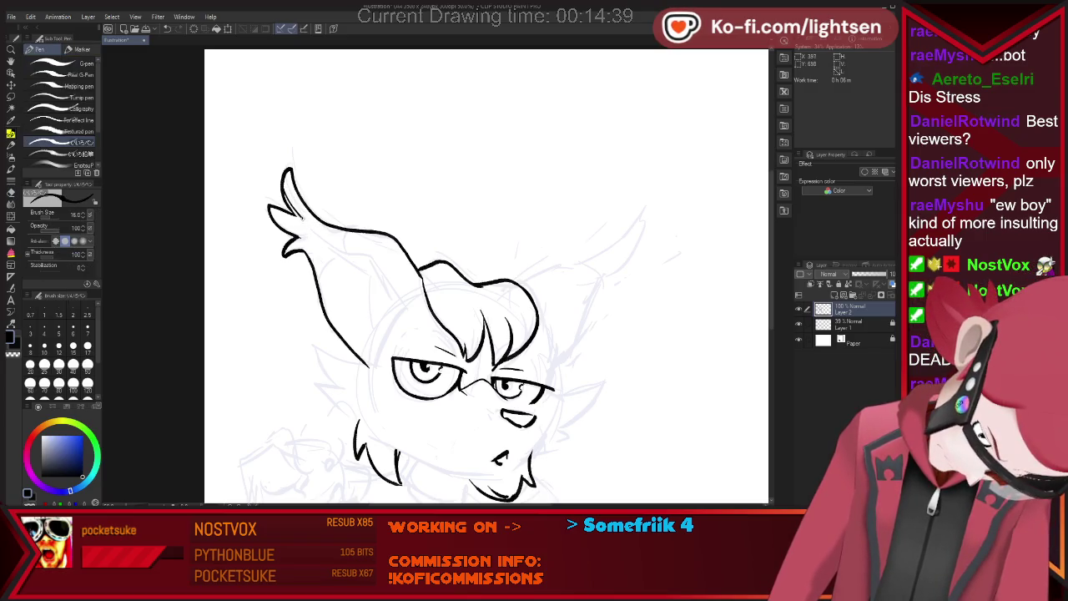
pyautogui.press('e')
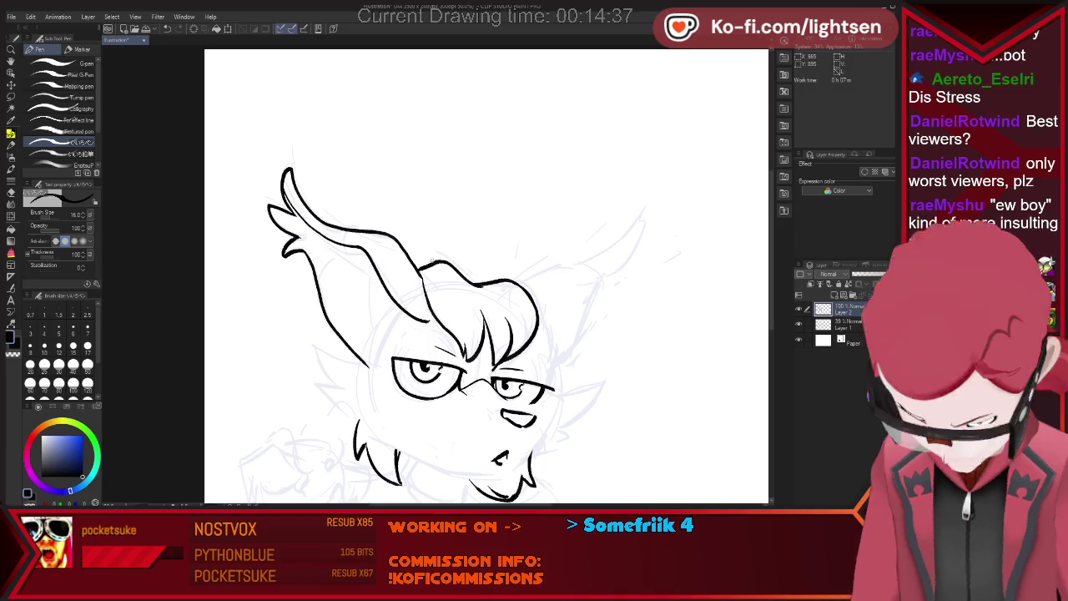
pyautogui.moveTo(407, 307); pyautogui.dragTo(424, 320)
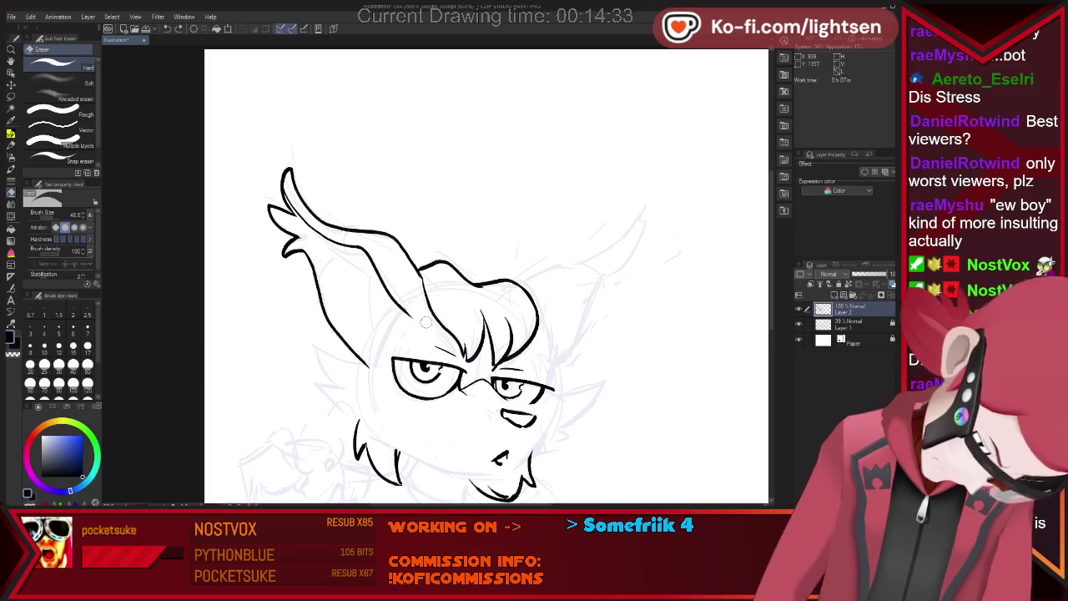
# Bridge the gap in the left ear line and ink its inner contour.
pyautogui.press('p')
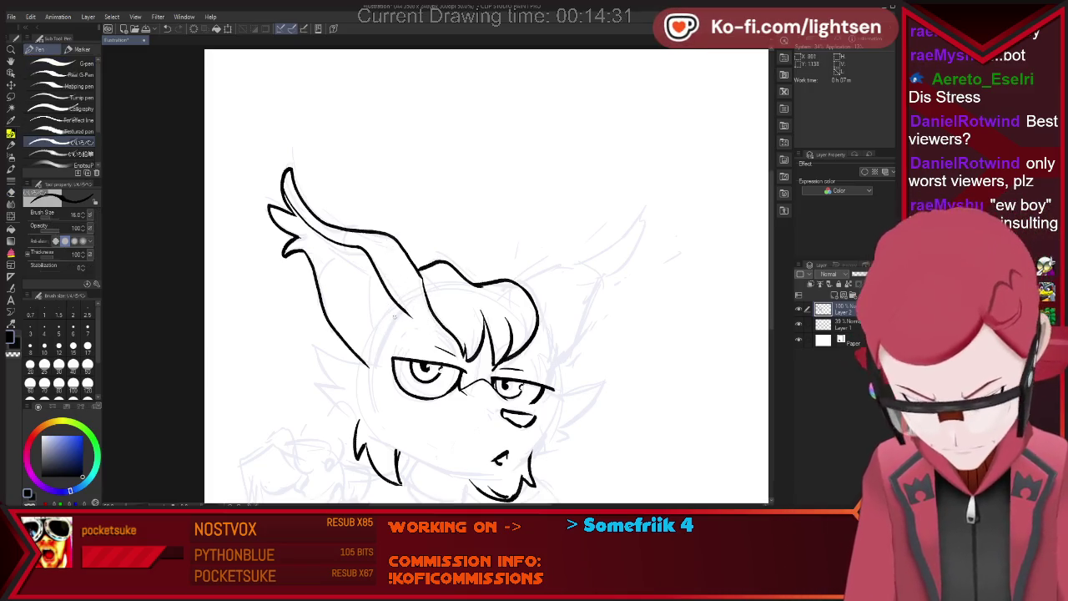
pyautogui.moveTo(381, 319); pyautogui.dragTo(398, 310)
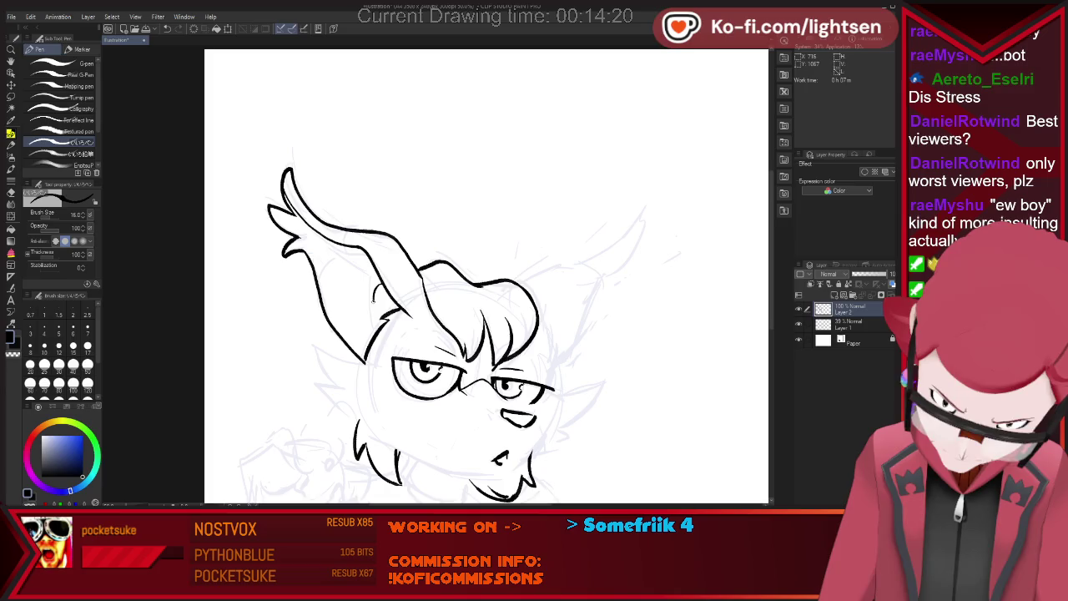
pyautogui.moveTo(366, 280); pyautogui.dragTo(372, 327)
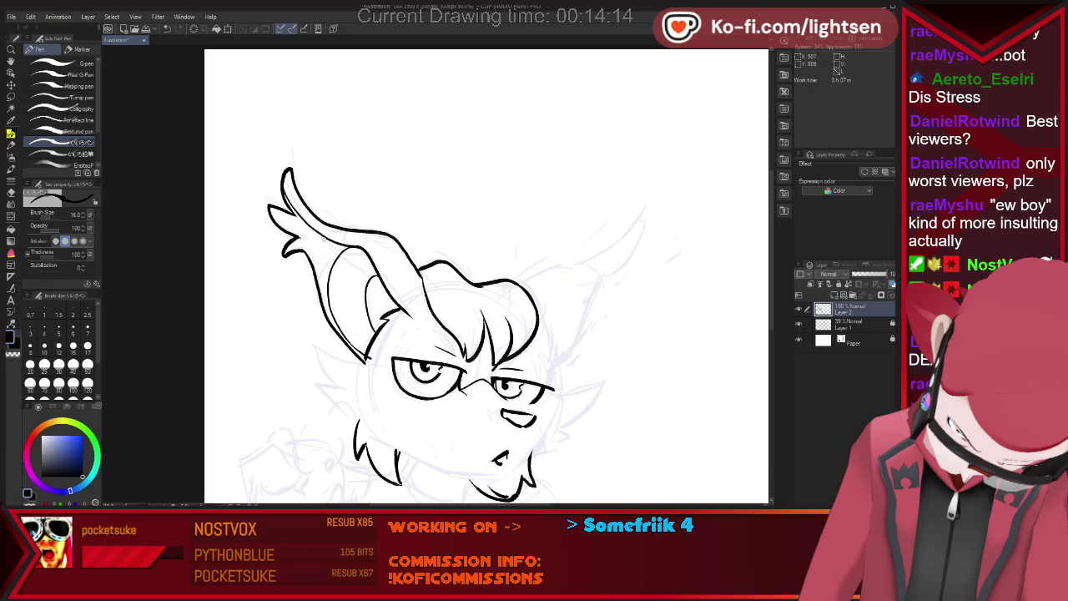
# Ink the cheek fur left of the glasses, the jaw line and the right cheek tuft.
pyautogui.press('e')
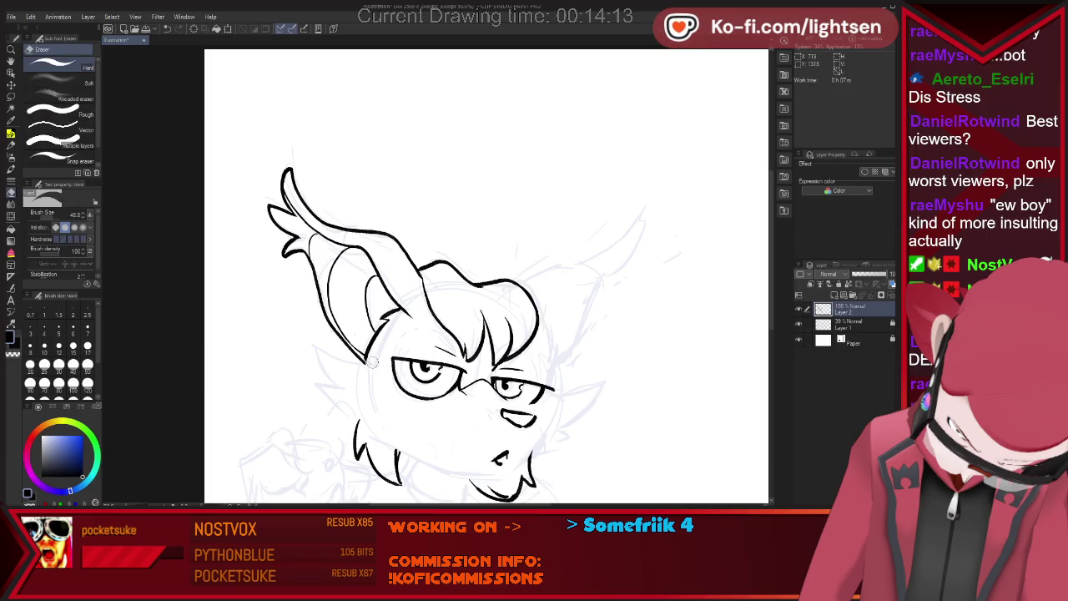
pyautogui.press('p')
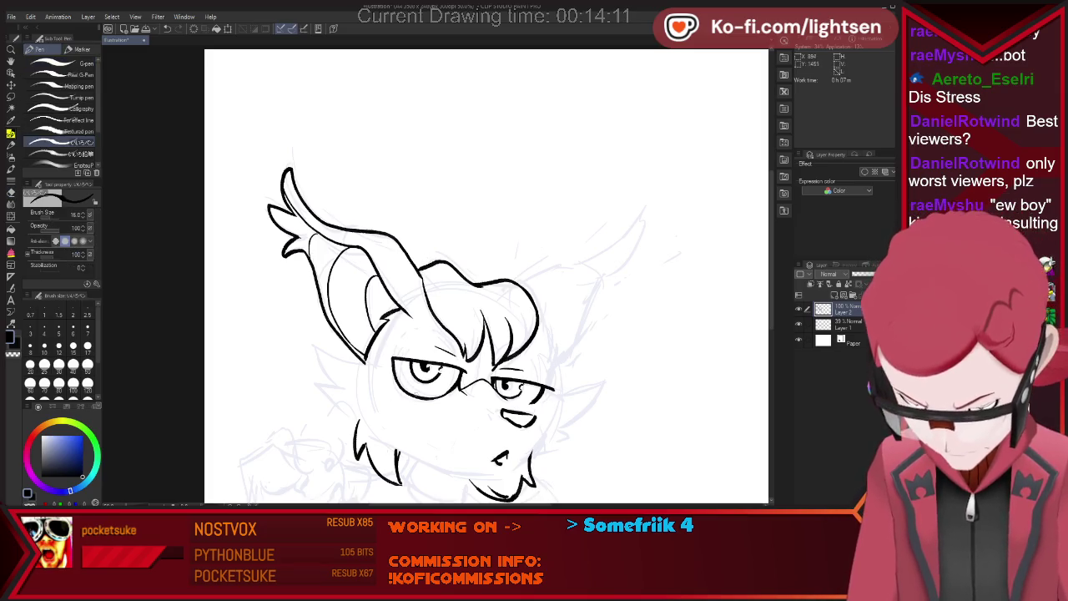
pyautogui.moveTo(366, 364)
pyautogui.mouseDown()
pyautogui.moveTo(329, 354)
pyautogui.moveTo(333, 388)
pyautogui.mouseUp()
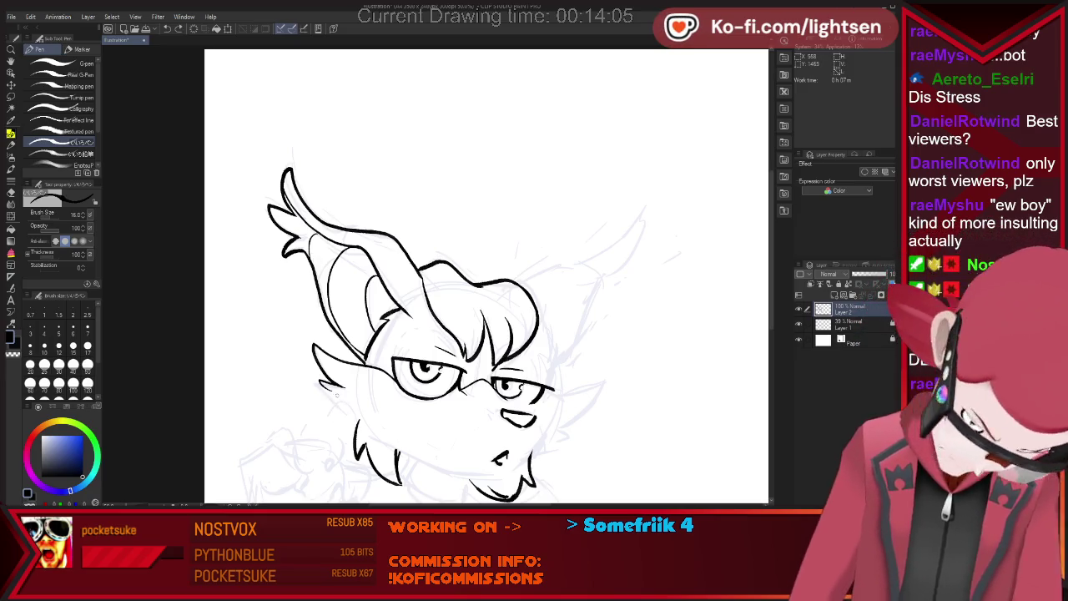
pyautogui.moveTo(362, 422); pyautogui.dragTo(444, 473)
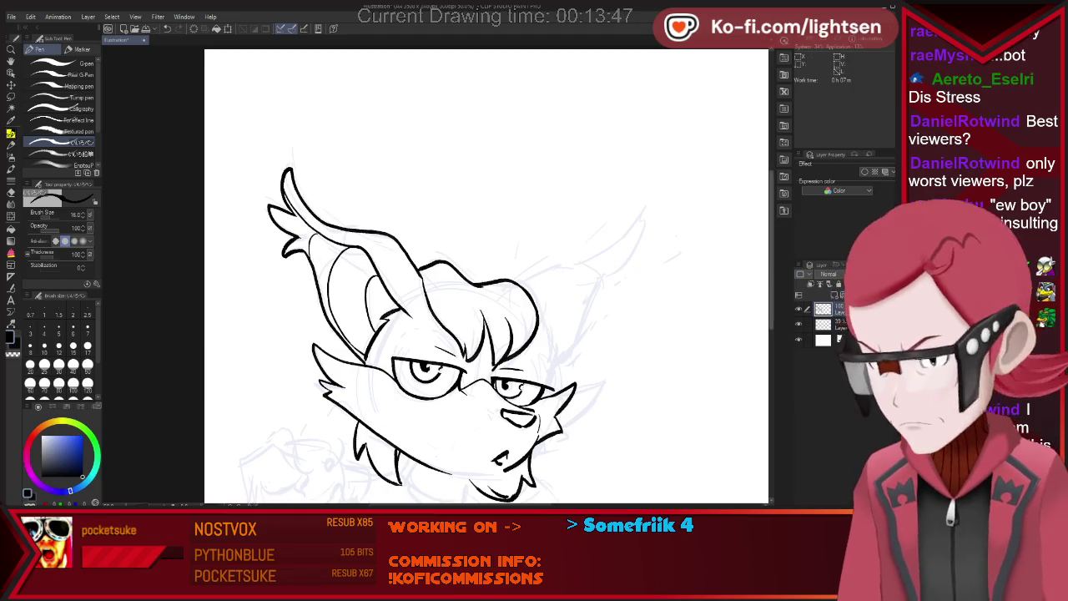
pyautogui.scroll(-3, 487, 275)
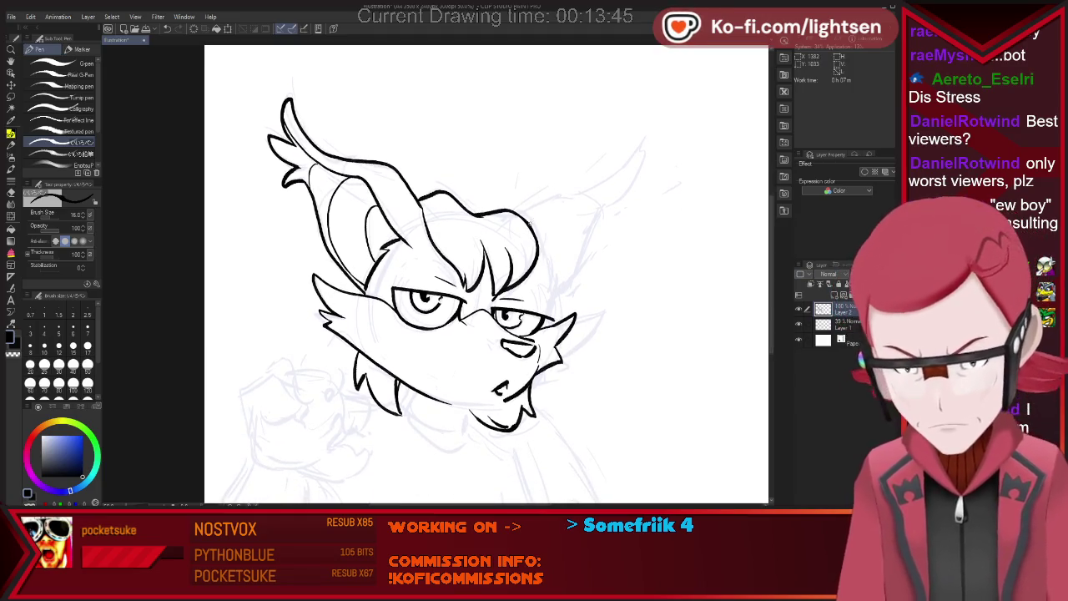
# Ink the right ear's pointed outline from the hair to its tip, with an inner curve.
pyautogui.moveTo(528, 223); pyautogui.dragTo(578, 191)
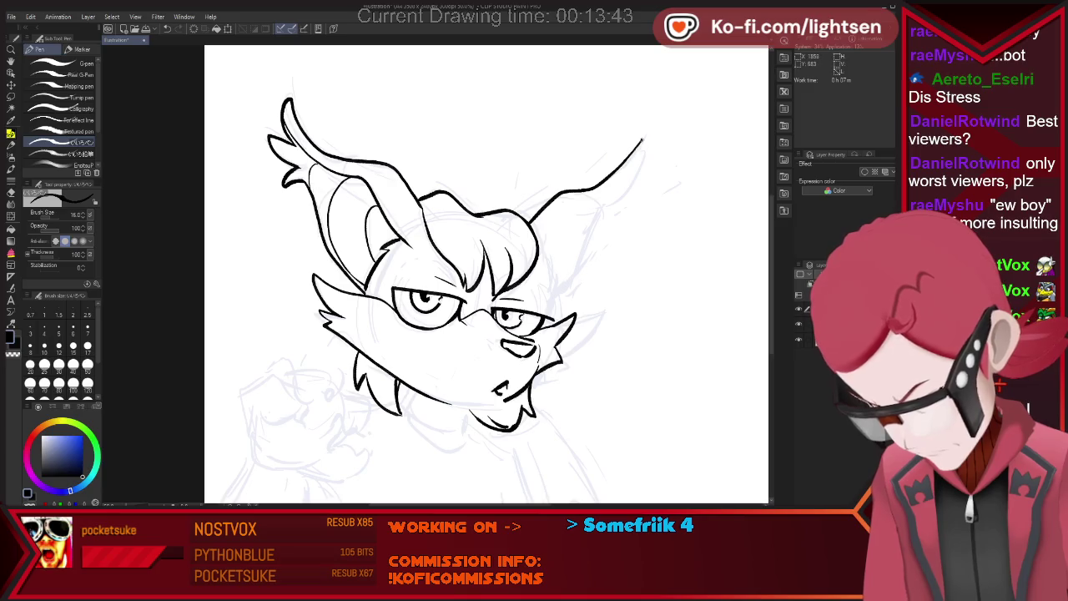
pyautogui.moveTo(642, 167); pyautogui.dragTo(613, 203)
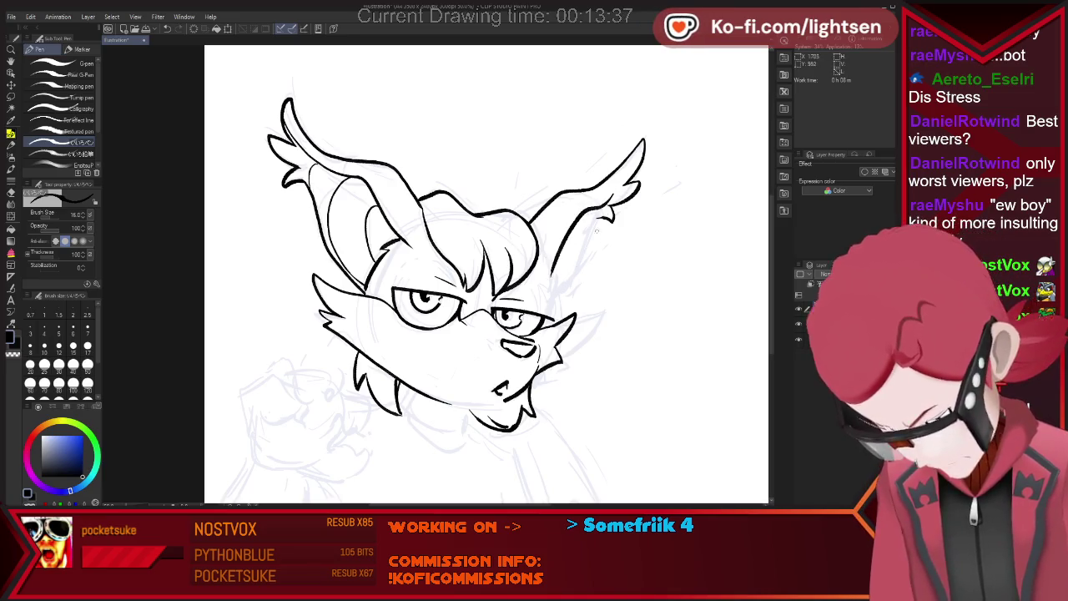
pyautogui.press('e')
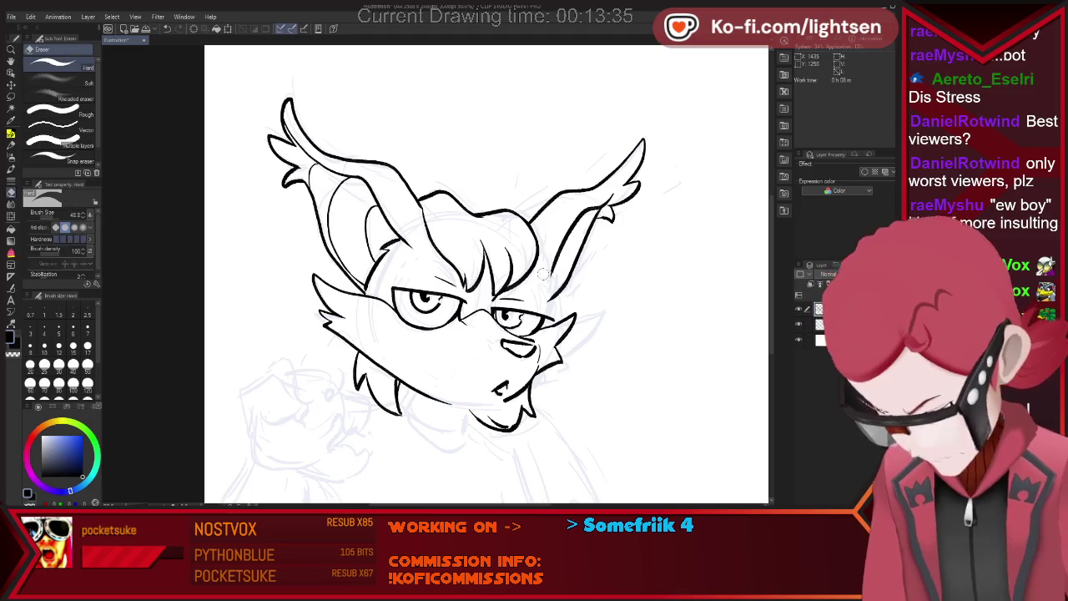
pyautogui.press('p')
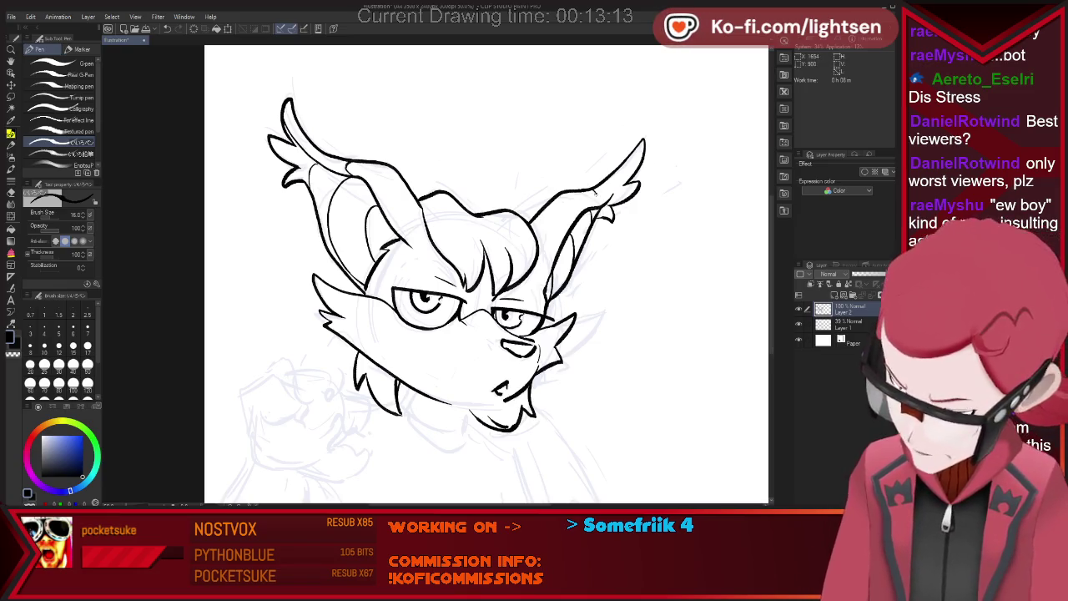
pyautogui.scroll(-2, 687, 146)
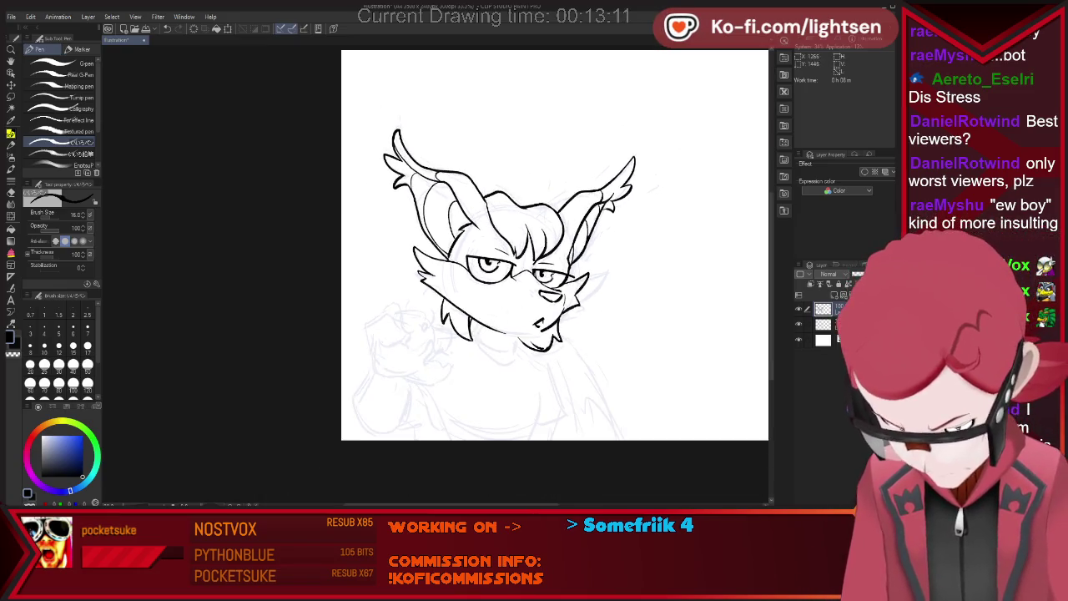
# Extend the arm line beside the raised fist with the G-pen.
pyautogui.scroll(1, 559, 289)
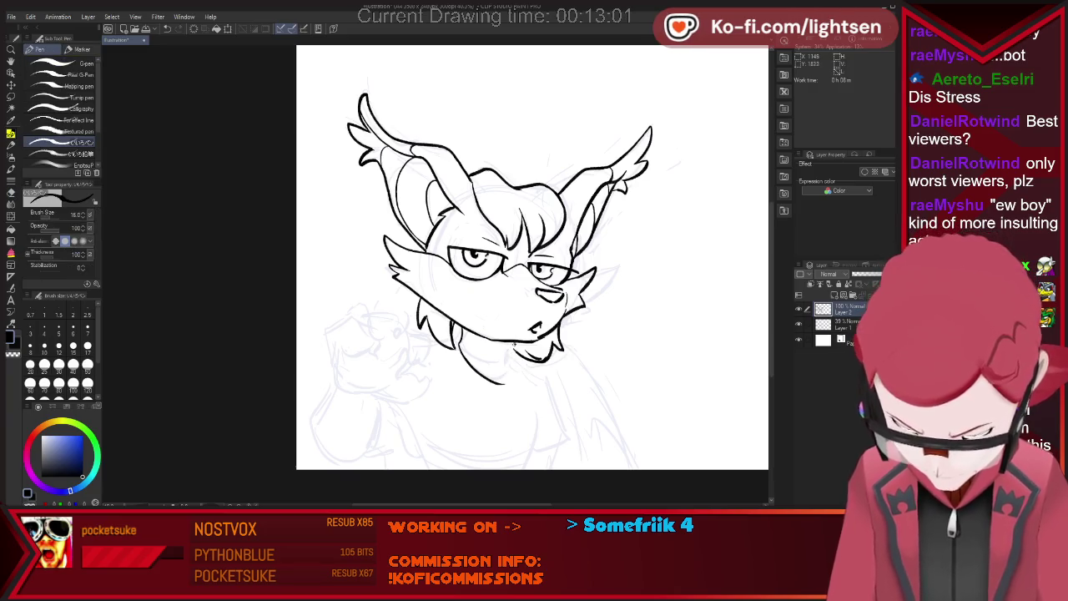
pyautogui.press('e')
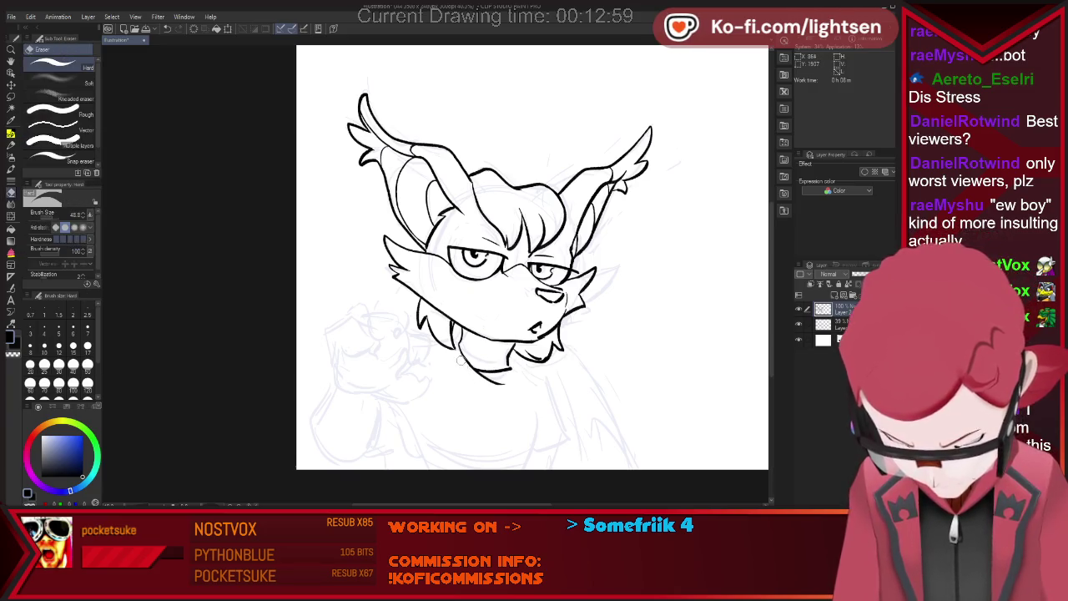
pyautogui.press('p')
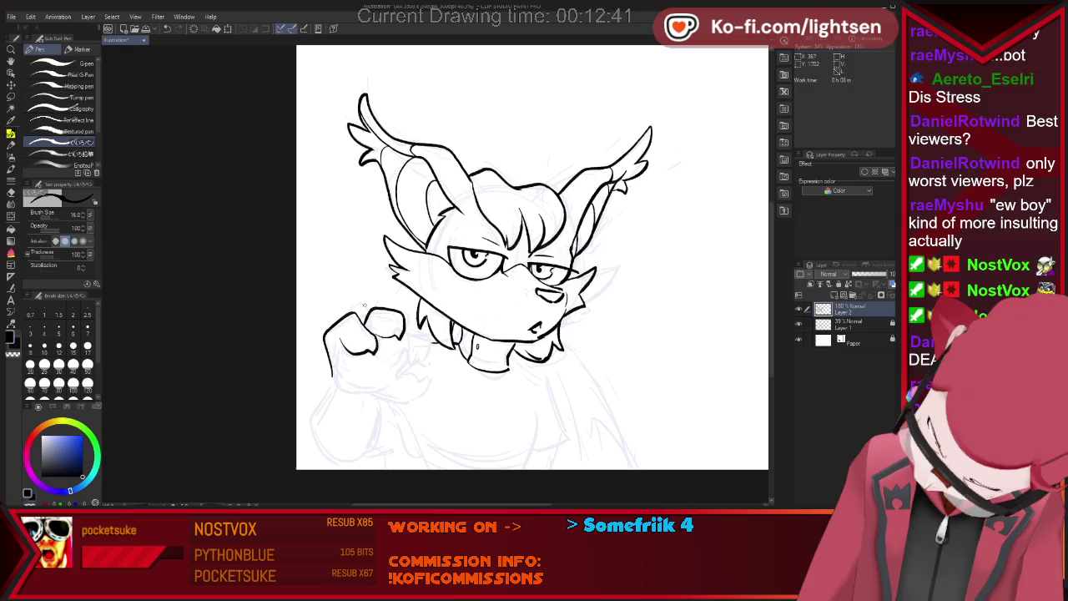
pyautogui.press('e')
pyautogui.press('p')
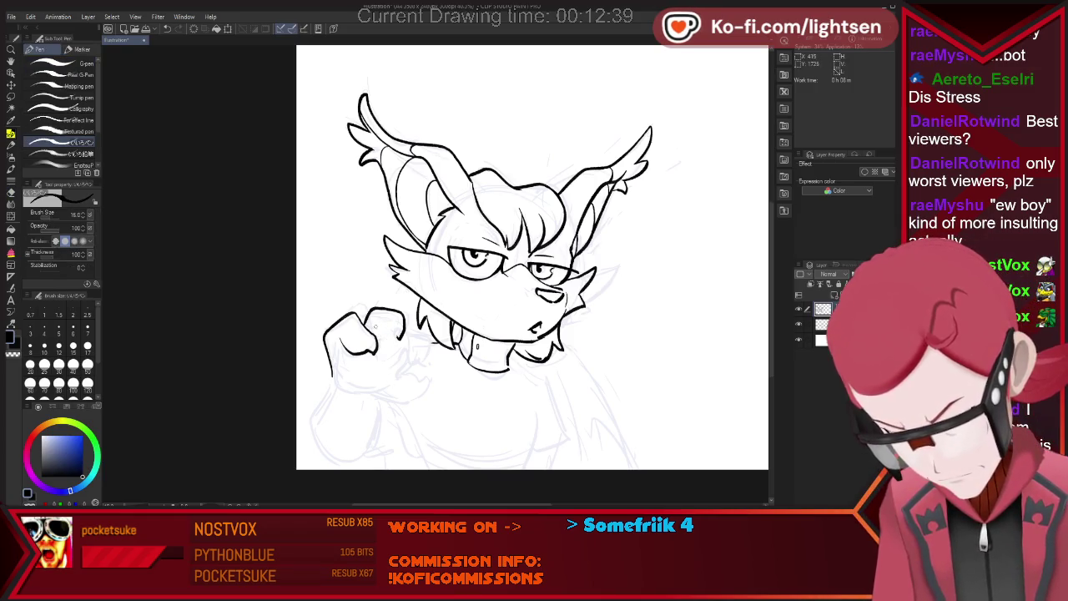
pyautogui.press('e')
pyautogui.press('p')
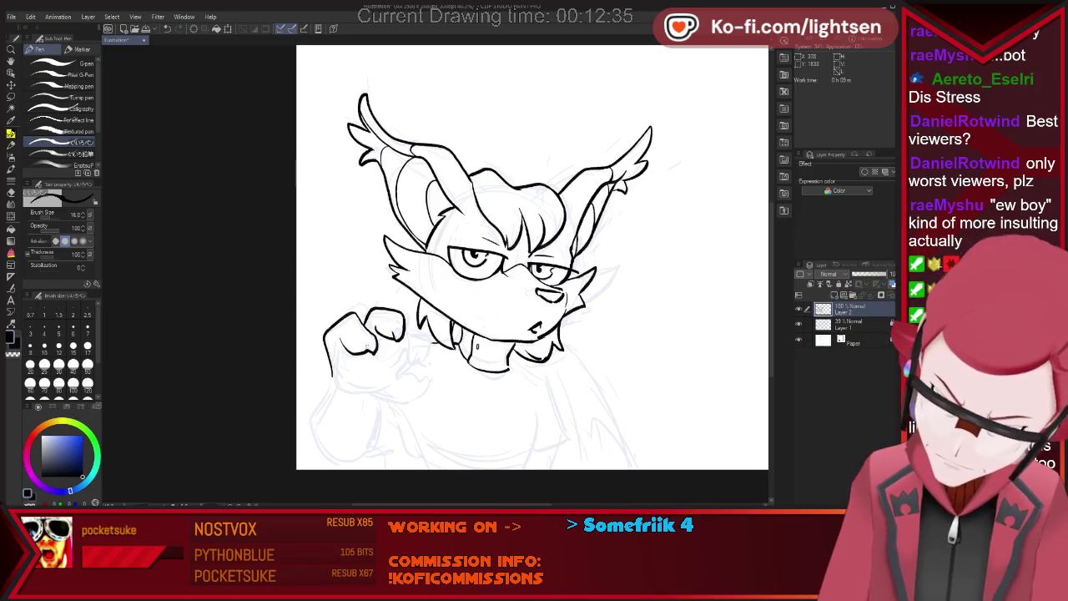
pyautogui.moveTo(404, 340); pyautogui.dragTo(434, 351)
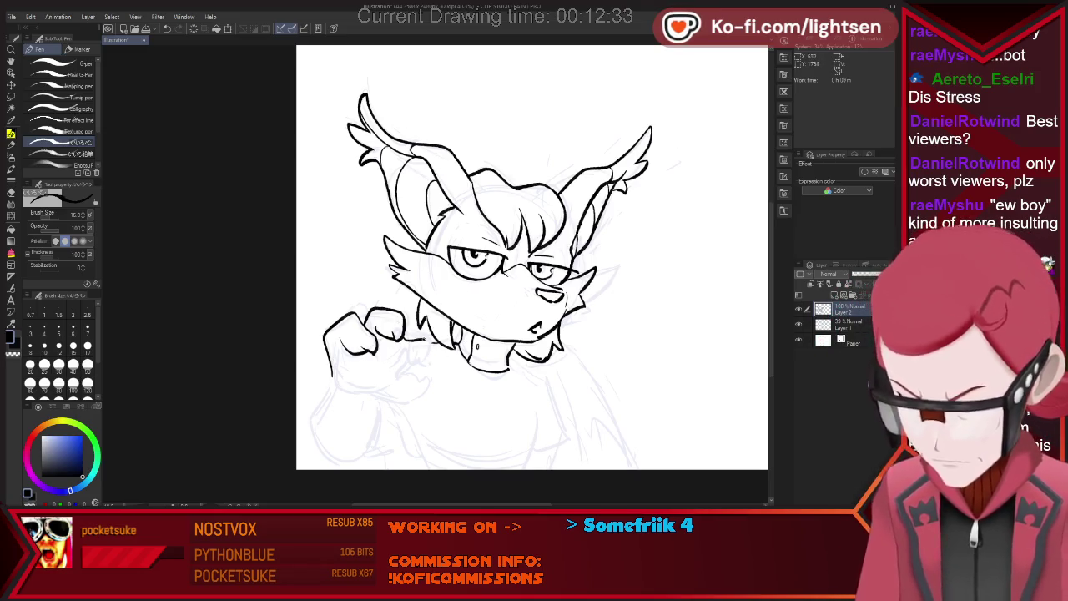
# Ink the fist's knuckles, thumb and closed lower outline.
pyautogui.press('e')
pyautogui.press('p')
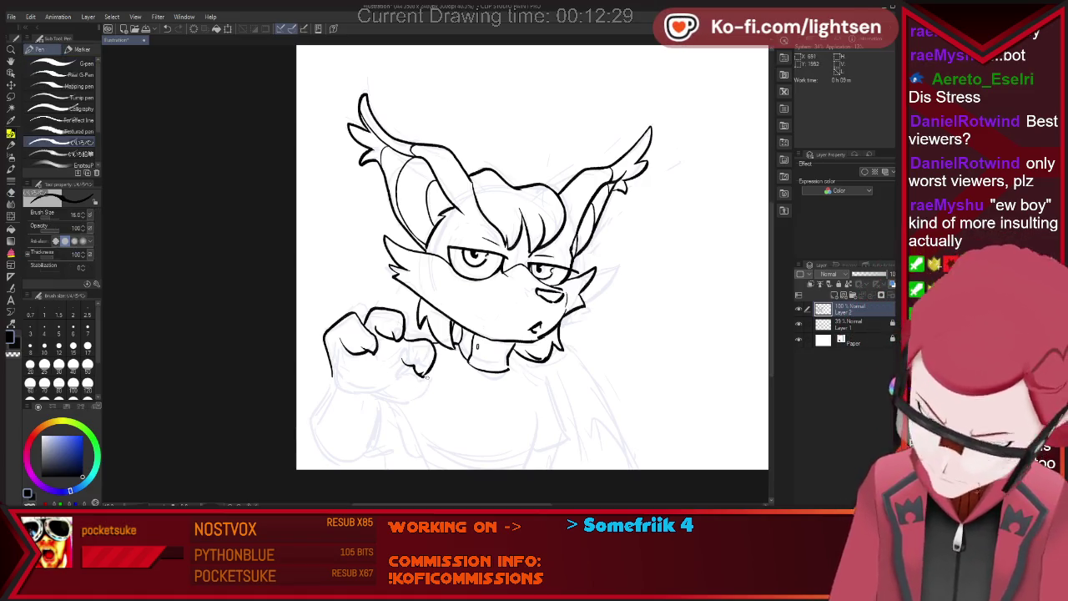
pyautogui.press('e')
pyautogui.press('p')
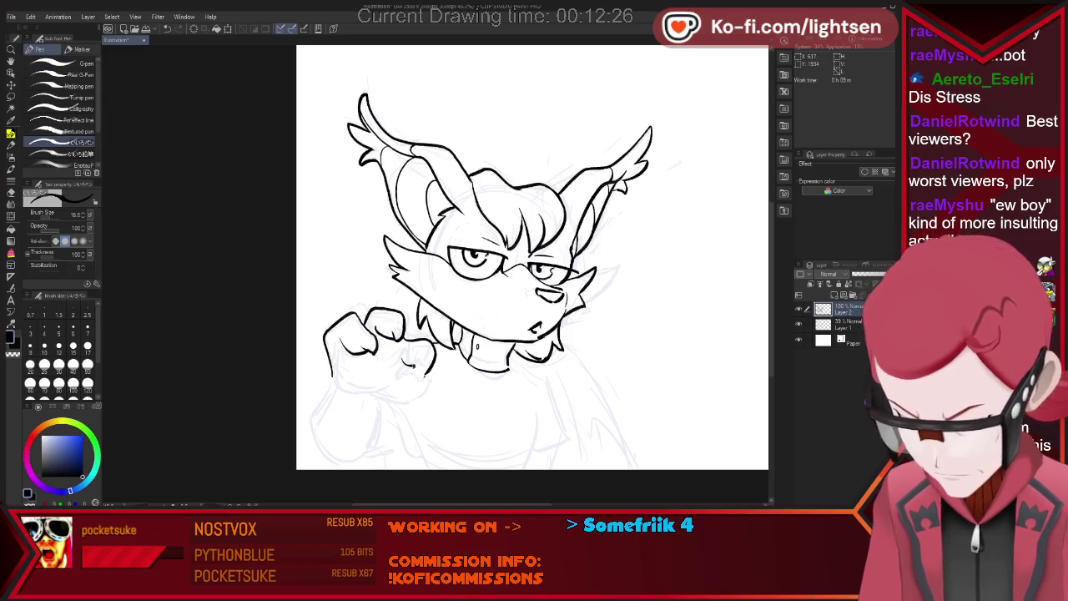
pyautogui.moveTo(417, 349); pyautogui.dragTo(430, 376)
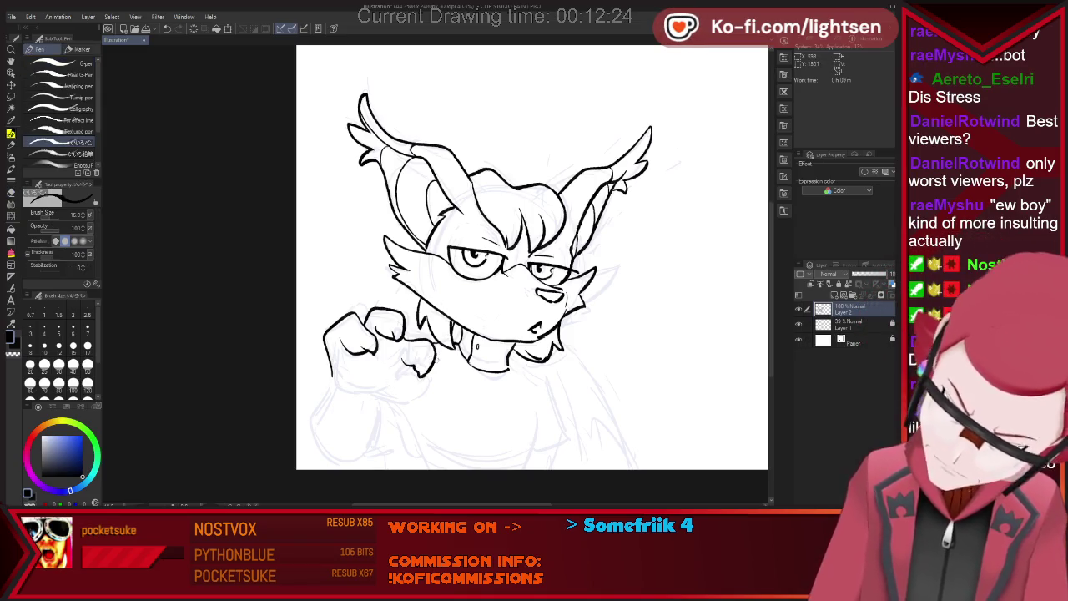
pyautogui.moveTo(392, 341); pyautogui.dragTo(404, 346)
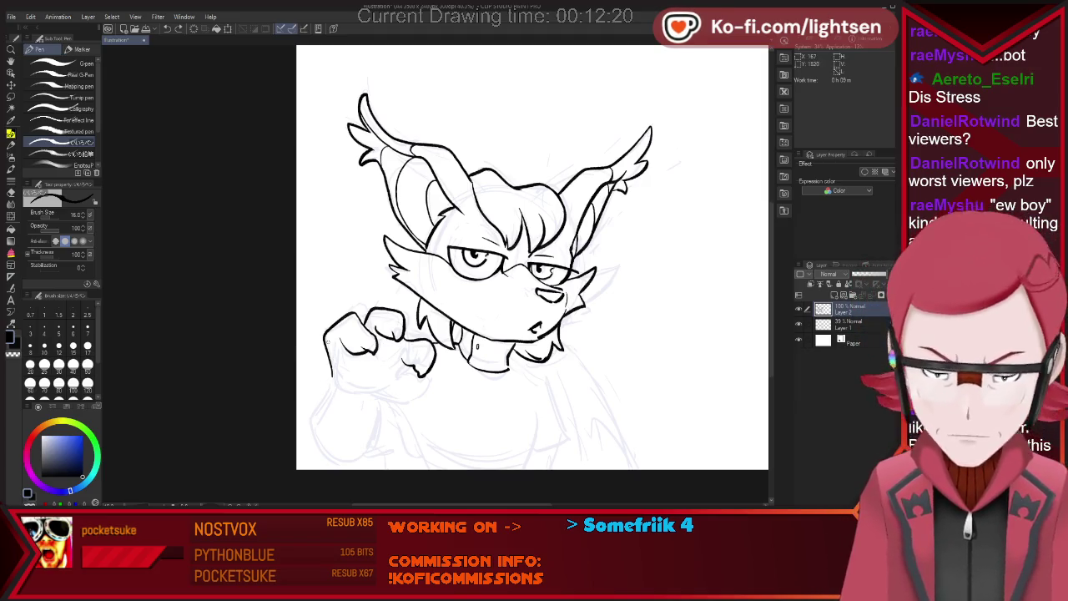
pyautogui.moveTo(332, 370); pyautogui.dragTo(334, 378)
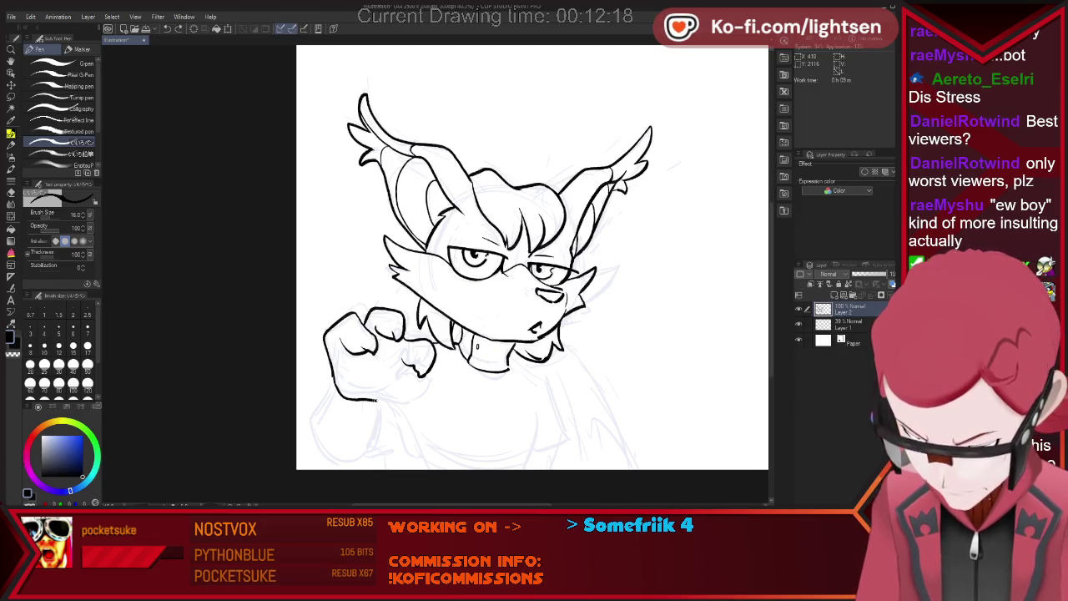
pyautogui.moveTo(432, 361)
pyautogui.mouseDown()
pyautogui.moveTo(404, 380)
pyautogui.moveTo(426, 408)
pyautogui.mouseUp()
# Clean up the fist's ink lines, alternating between eraser and pen.
pyautogui.press('e')
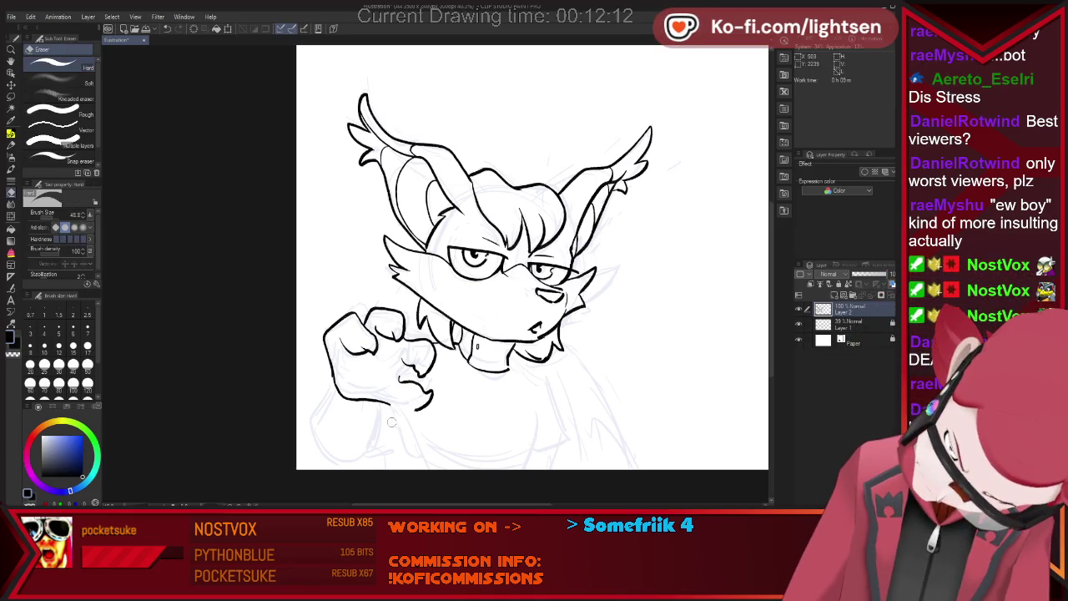
pyautogui.press('p')
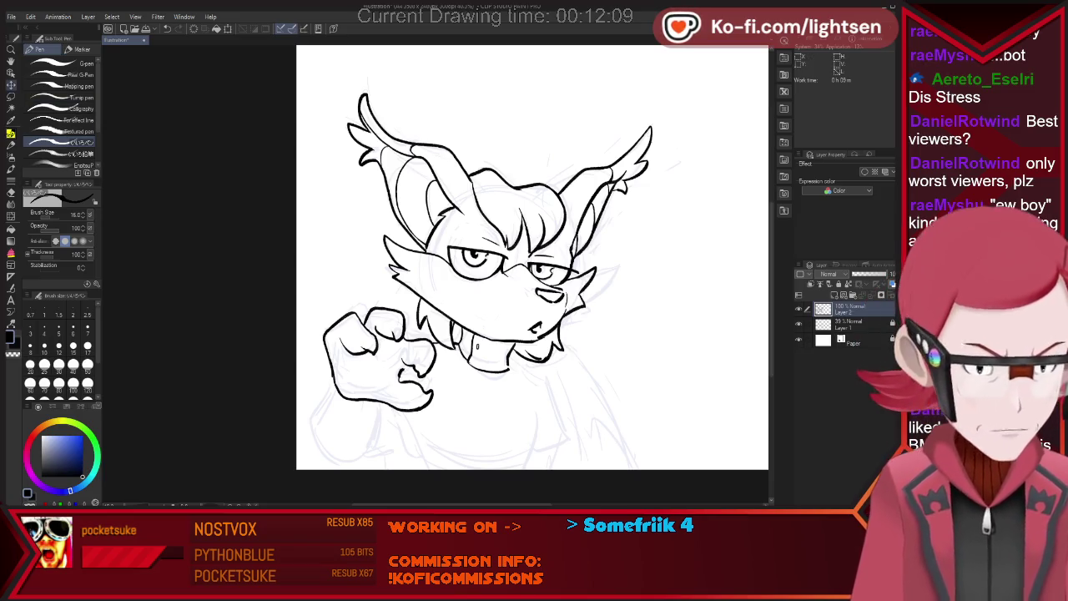
pyautogui.press('e')
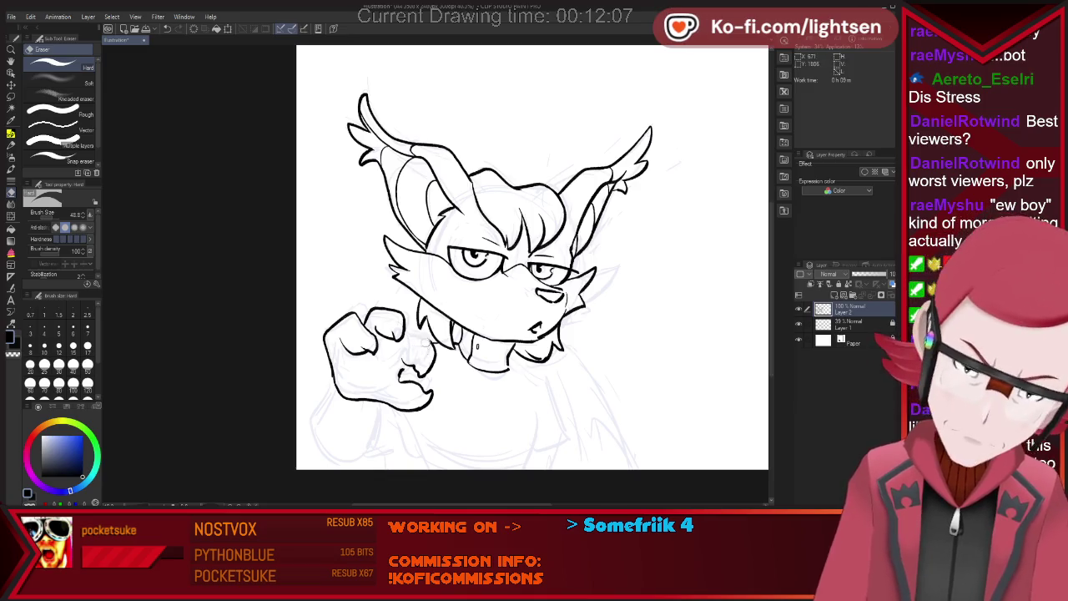
pyautogui.press('p')
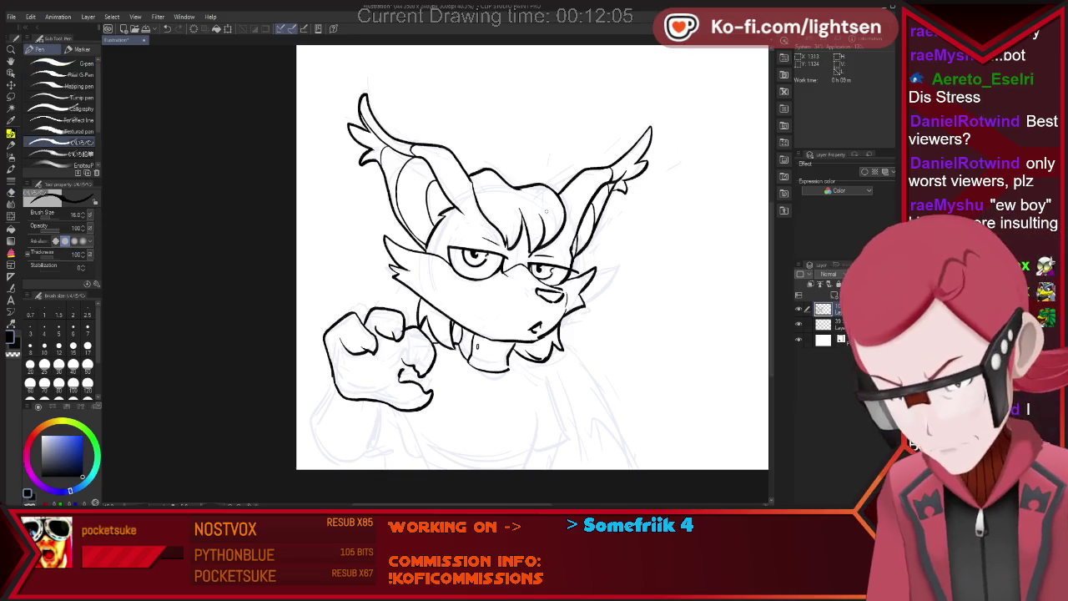
pyautogui.press('e')
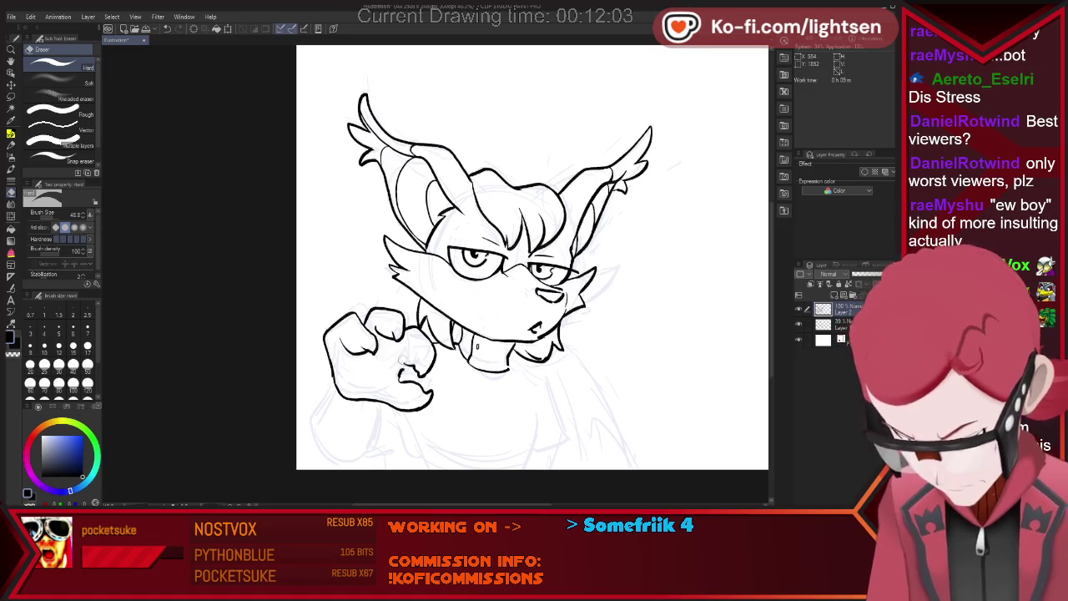
pyautogui.press('p')
pyautogui.press('e')
pyautogui.press('p')
pyautogui.press('e')
pyautogui.press('p')
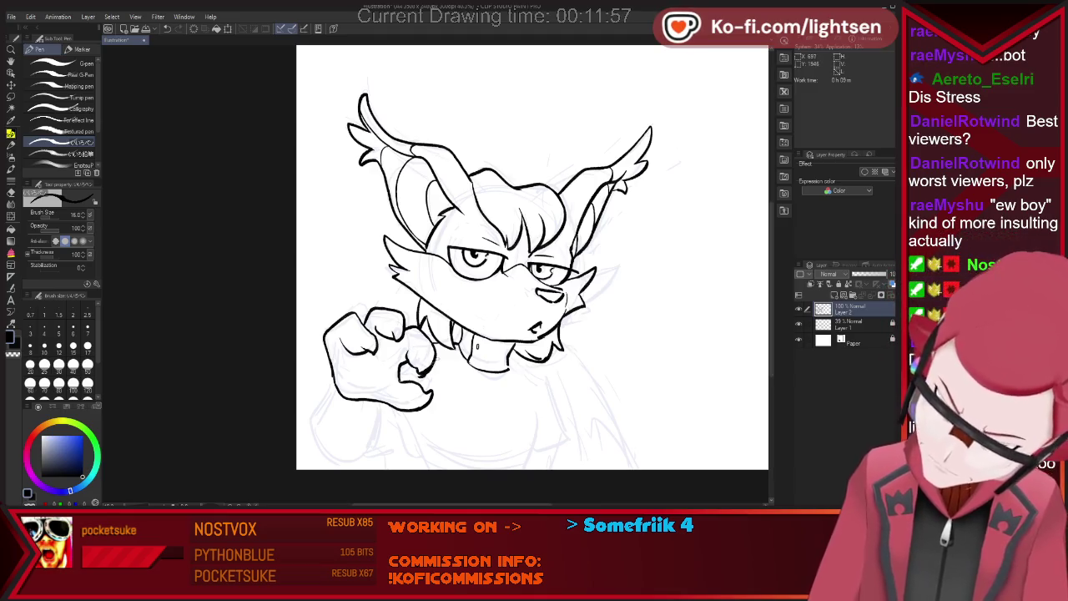
pyautogui.press('e')
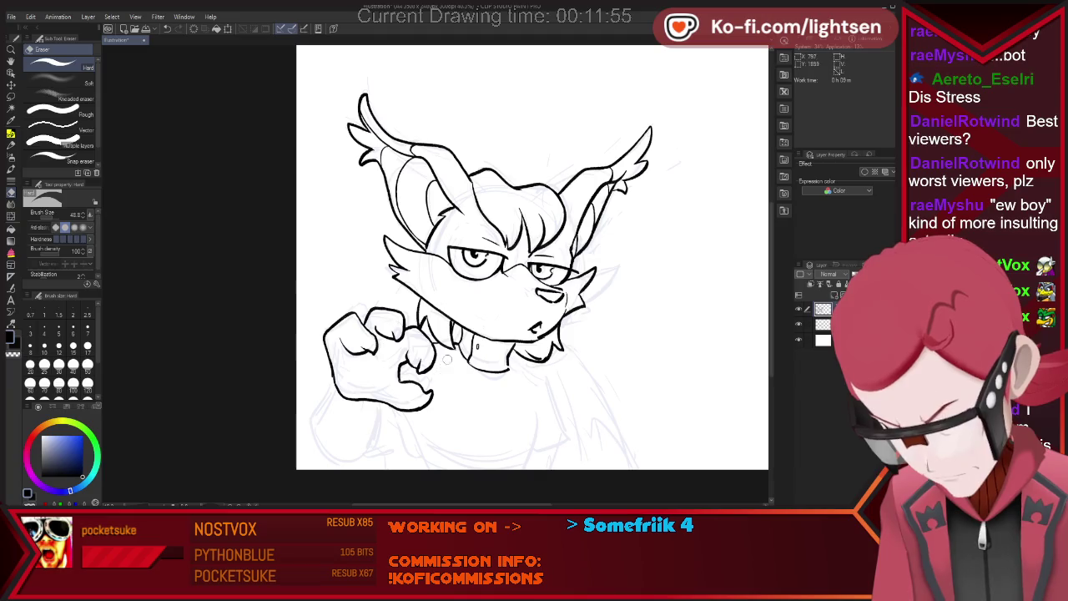
pyautogui.press('p')
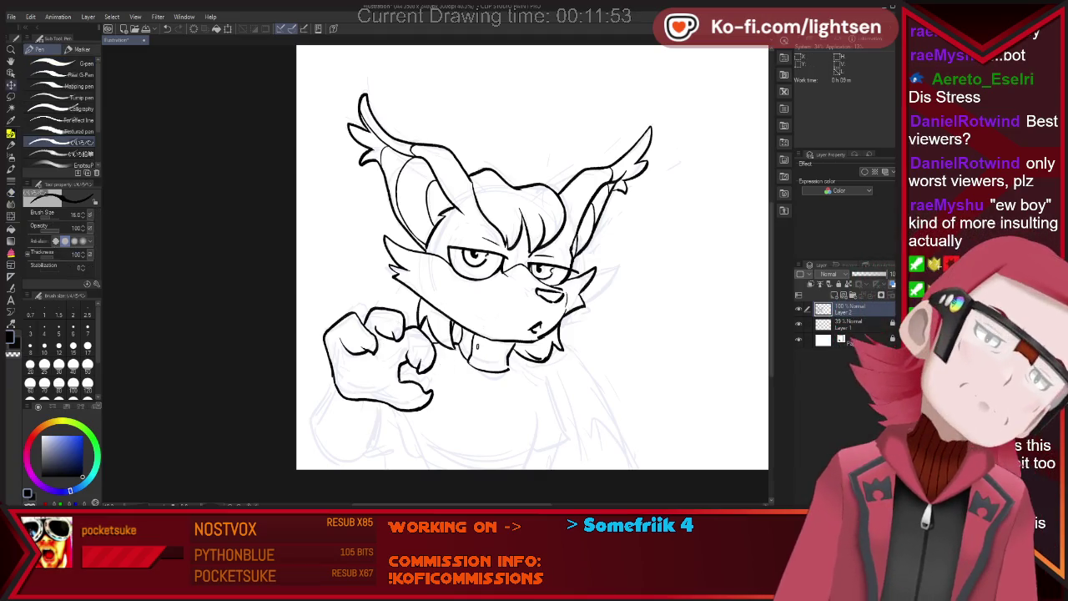
pyautogui.press('m')
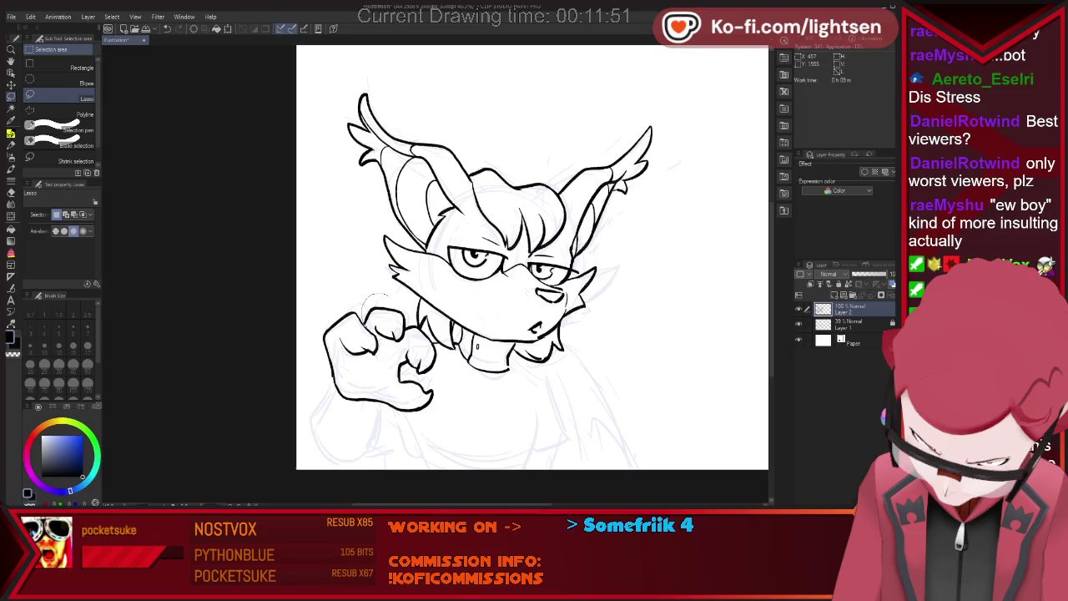
# Lasso the fist, nudge it slightly right and down, and deselect.
pyautogui.moveTo(407, 338); pyautogui.dragTo(367, 302)
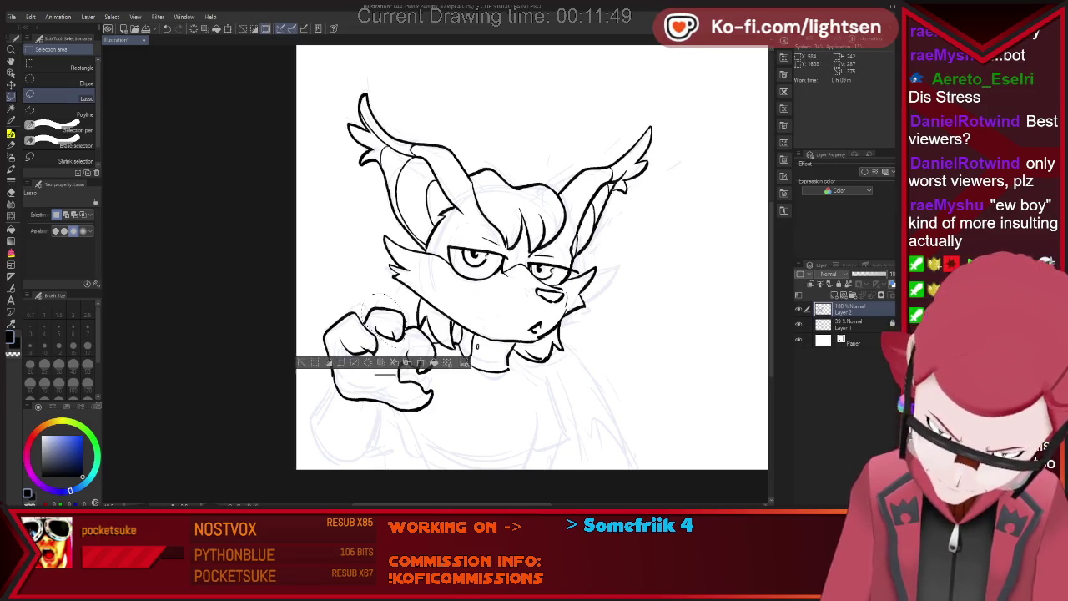
pyautogui.hotkey('ctrl', 't')
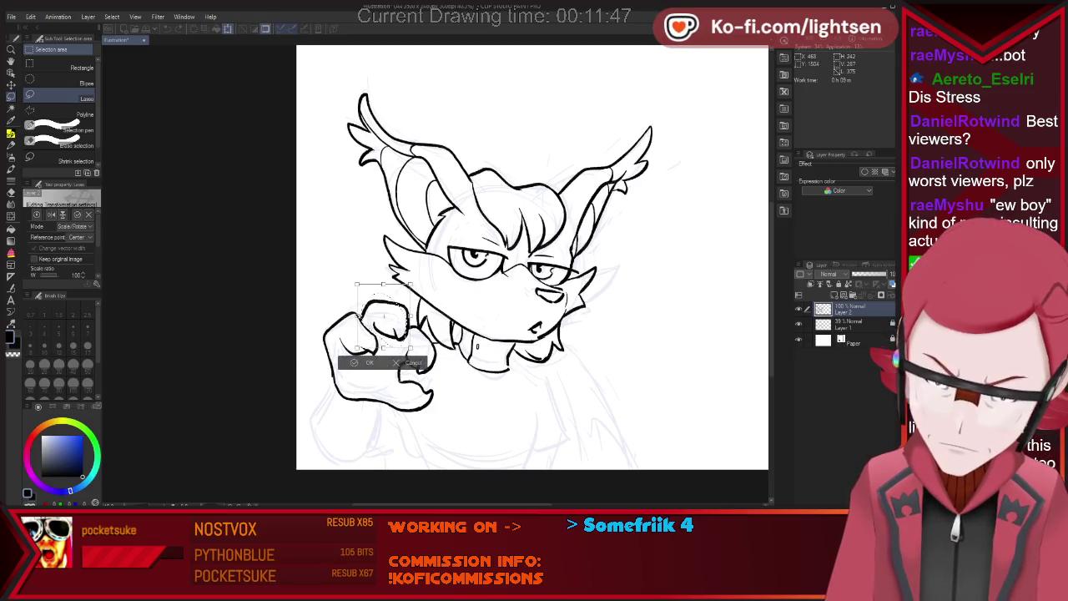
pyautogui.moveTo(384, 316); pyautogui.dragTo(387, 317)
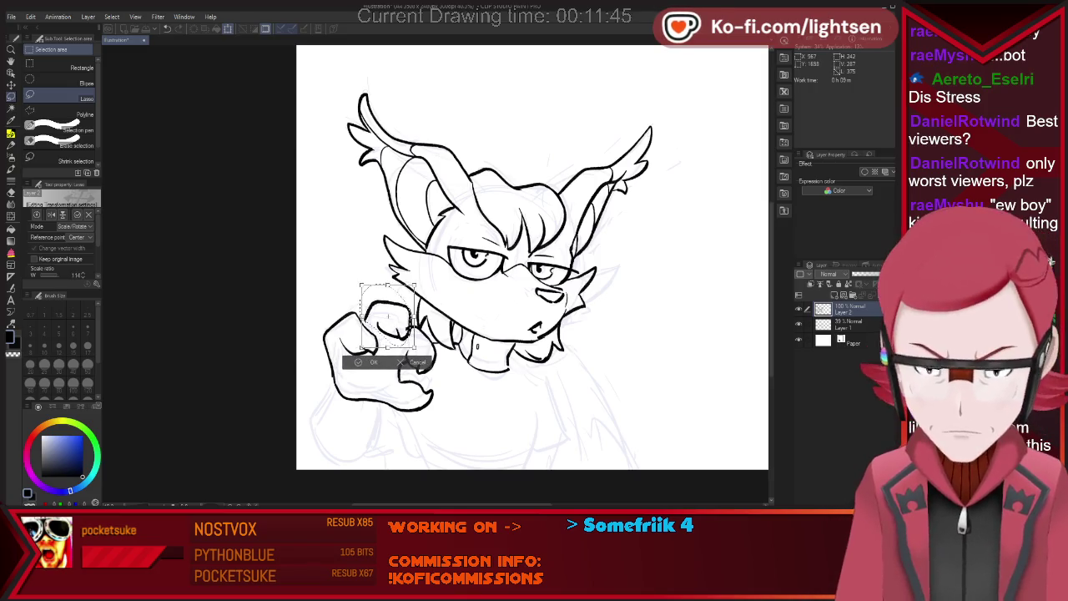
pyautogui.press('Return')
pyautogui.hotkey('ctrl', 'd')
pyautogui.press('p')
# Touch up the moved fist's ink, alternating between eraser and pen.
pyautogui.press('e')
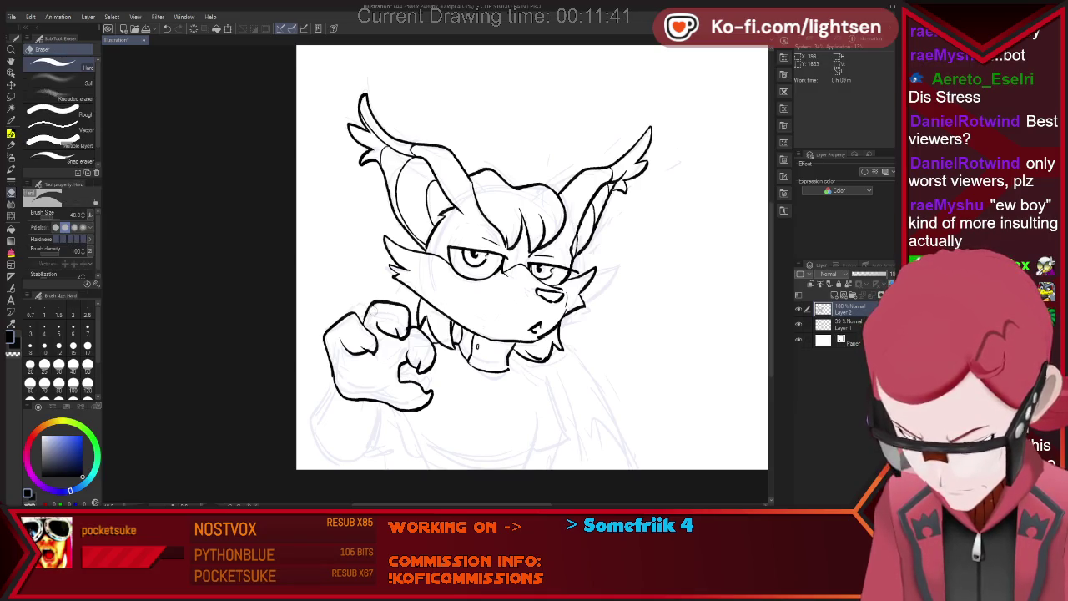
pyautogui.press('p')
pyautogui.press('e')
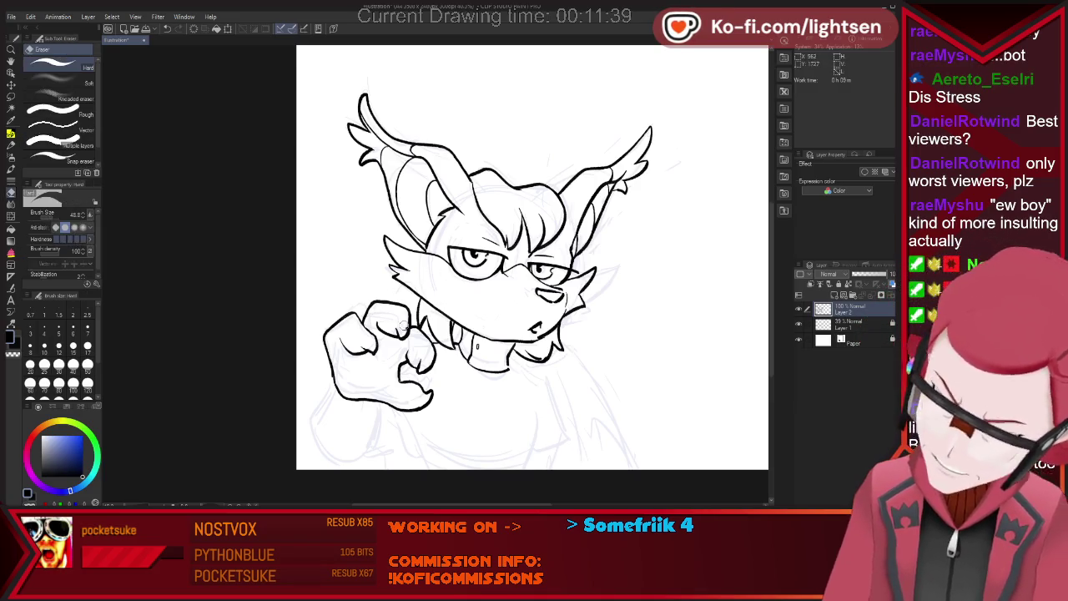
pyautogui.press('p')
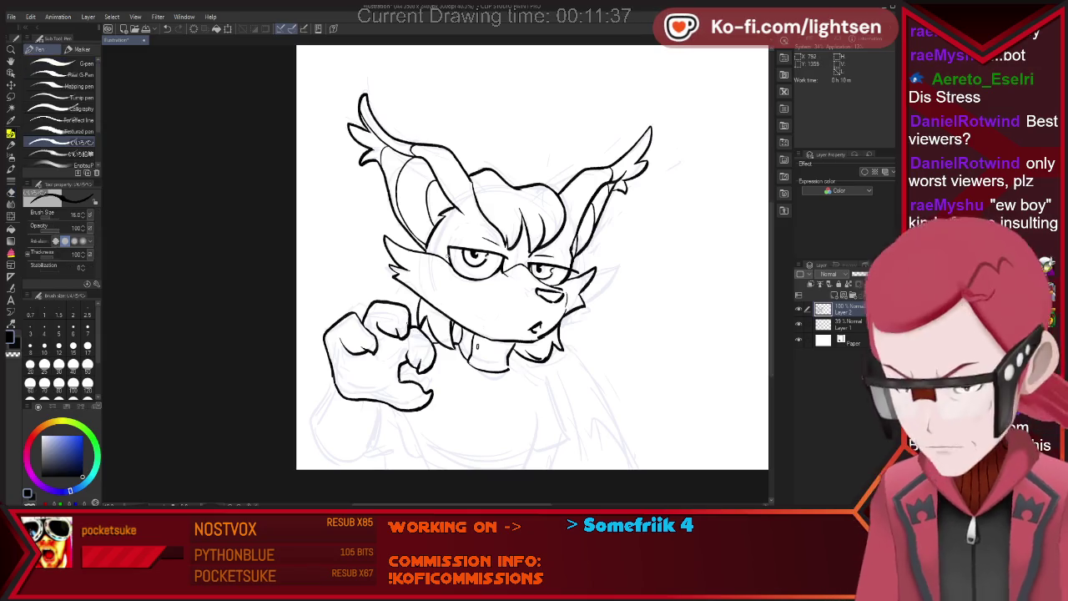
pyautogui.press('e')
pyautogui.press('p')
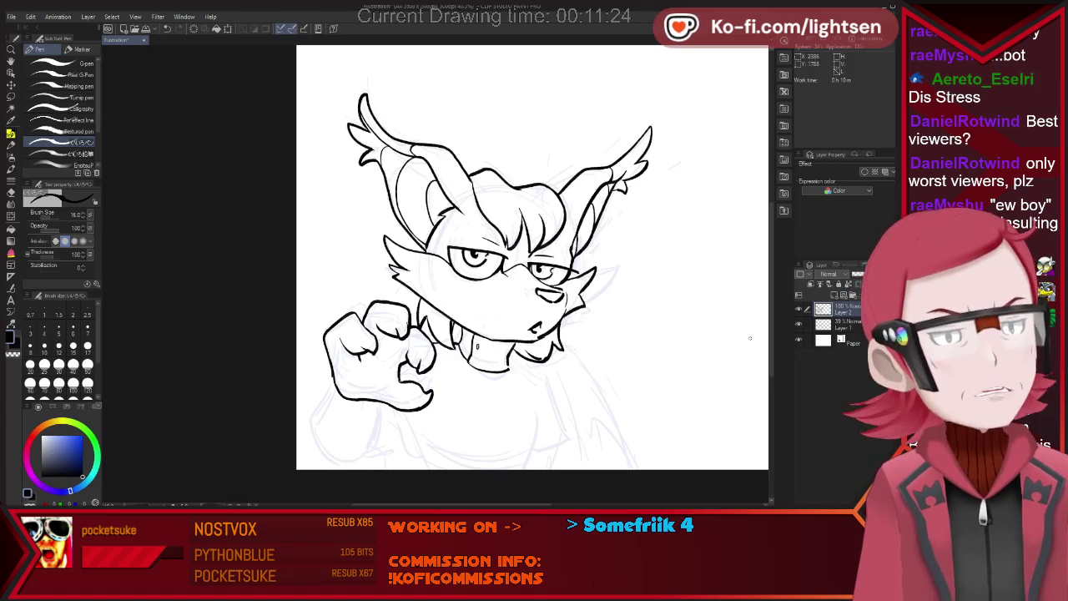
# Extend the fist outline down toward the wrist and ink the forearm curve.
pyautogui.moveTo(332, 380); pyautogui.dragTo(339, 400)
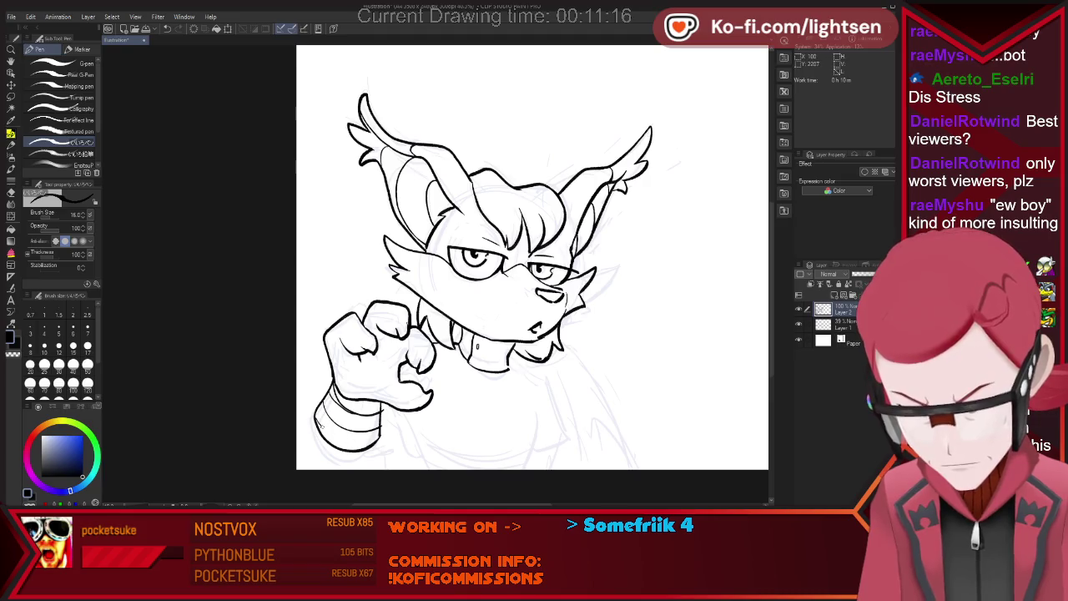
pyautogui.press('e')
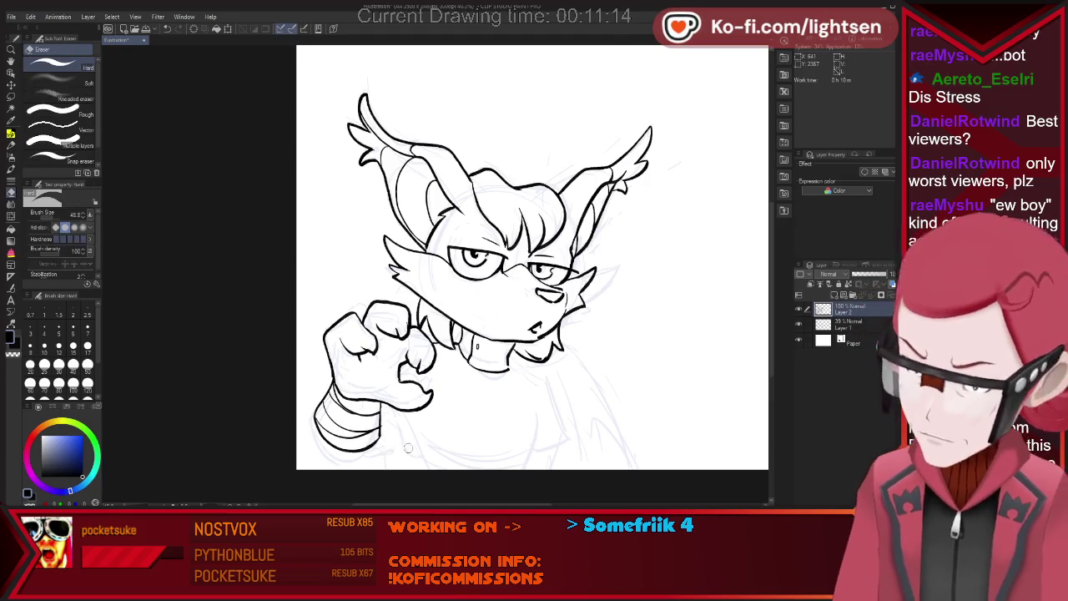
pyautogui.press('p')
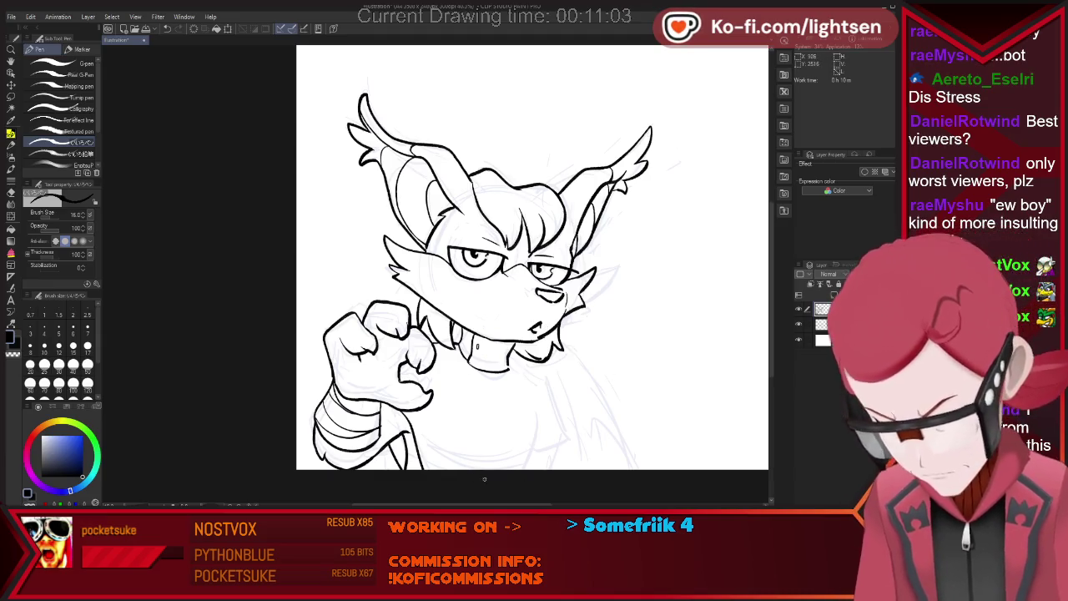
pyautogui.moveTo(498, 467)
pyautogui.mouseDown()
pyautogui.moveTo(543, 443)
pyautogui.moveTo(574, 442)
pyautogui.mouseUp()
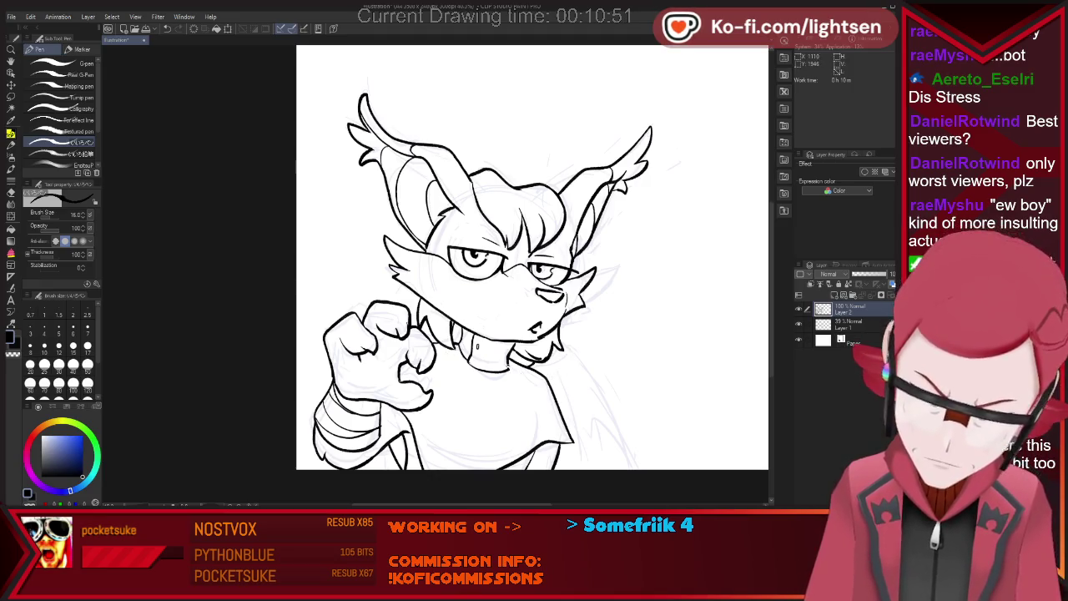
# Ink the shirt fold and the right shirt-edge lines, erasing stray strokes.
pyautogui.moveTo(535, 399); pyautogui.dragTo(536, 426)
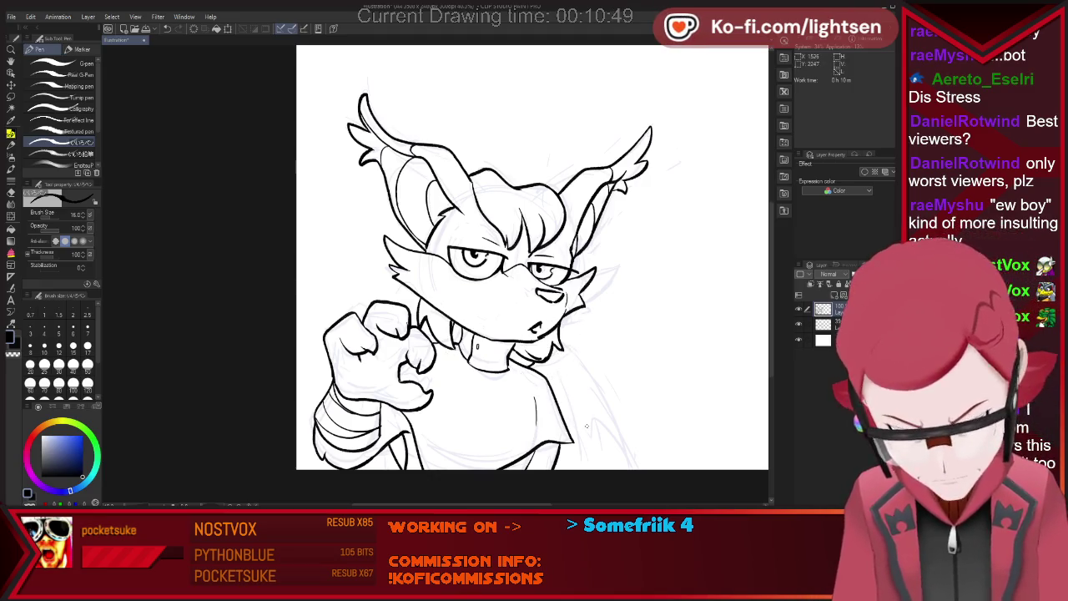
pyautogui.moveTo(592, 377); pyautogui.dragTo(619, 467)
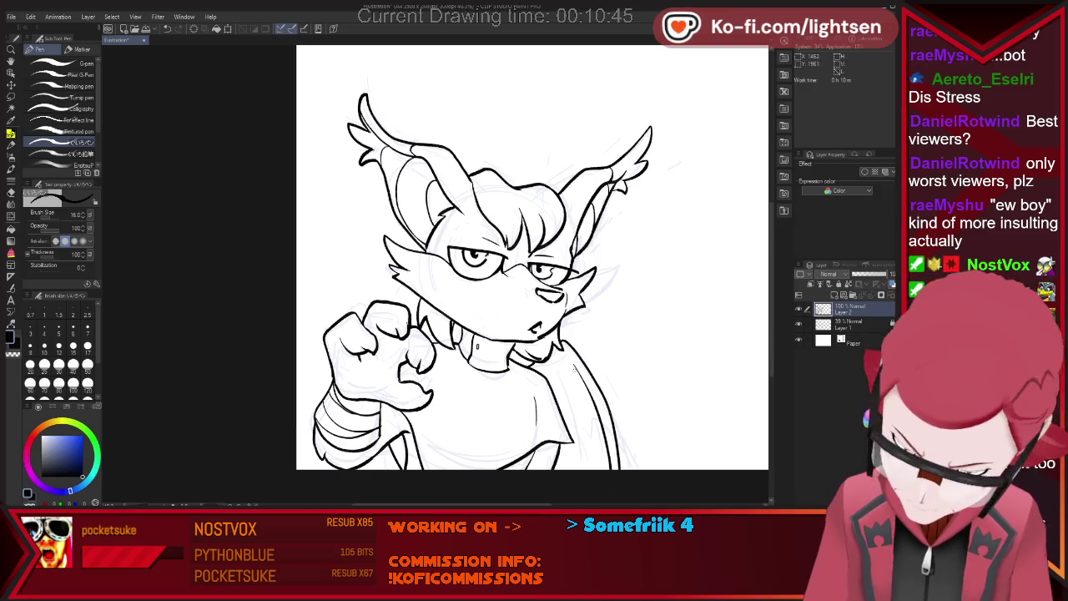
pyautogui.moveTo(585, 382); pyautogui.dragTo(594, 411)
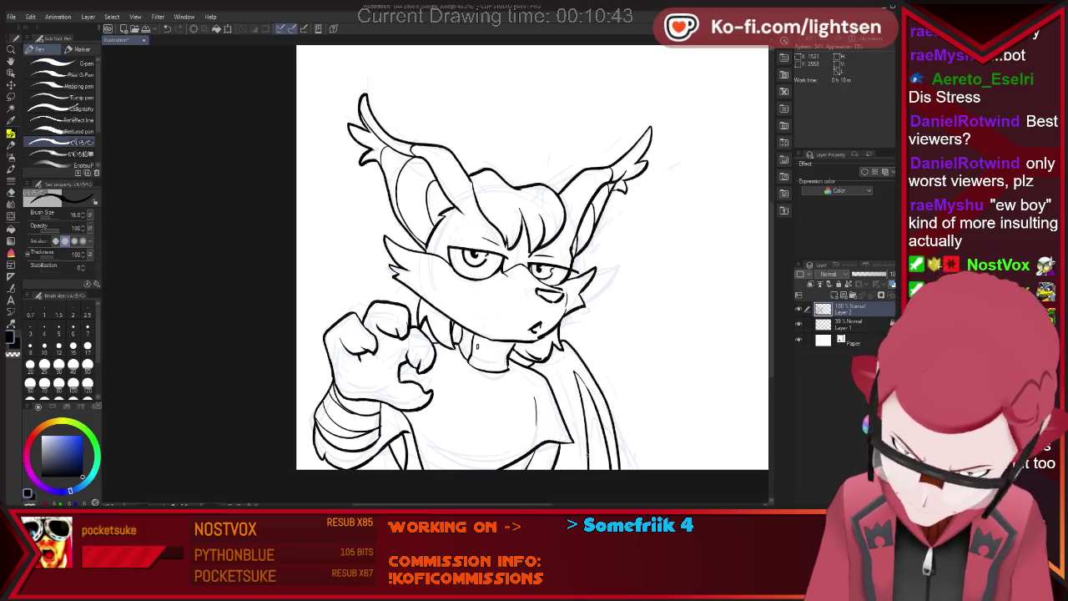
pyautogui.moveTo(566, 363); pyautogui.dragTo(594, 418)
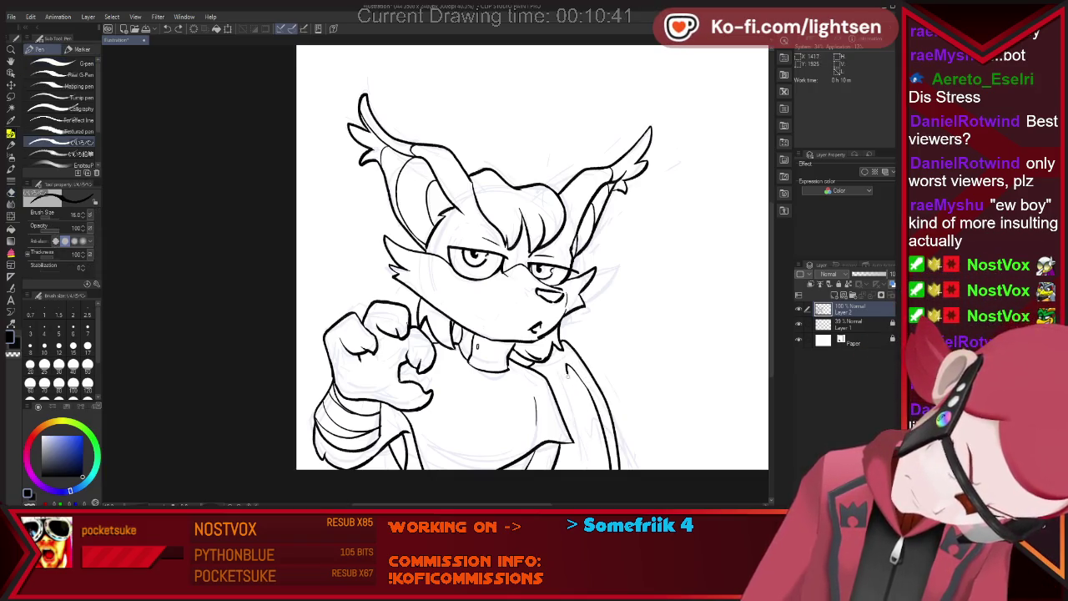
pyautogui.moveTo(586, 369); pyautogui.dragTo(594, 438)
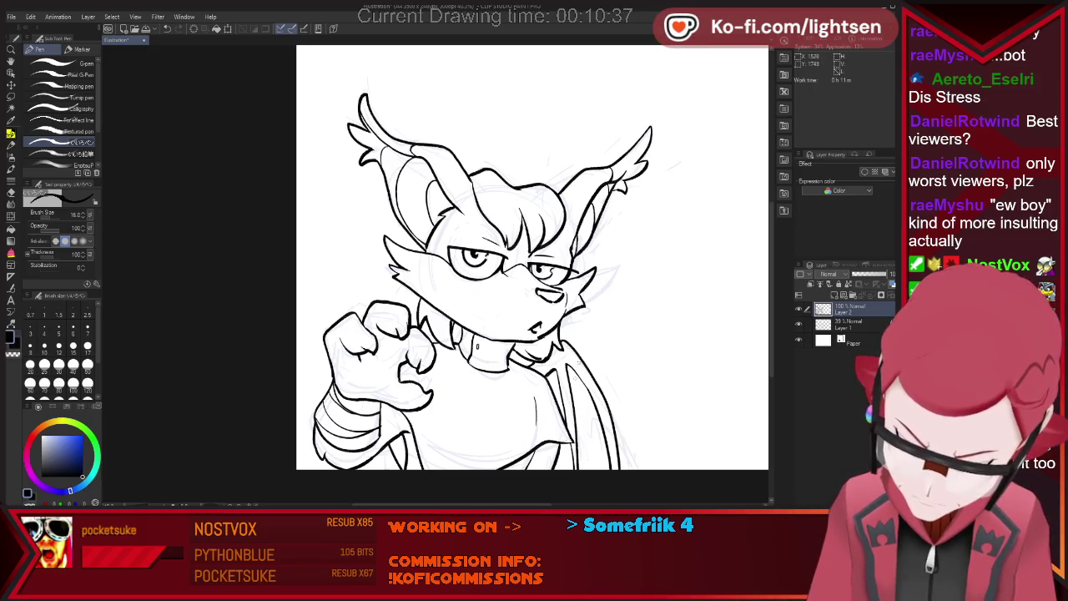
pyautogui.press('e')
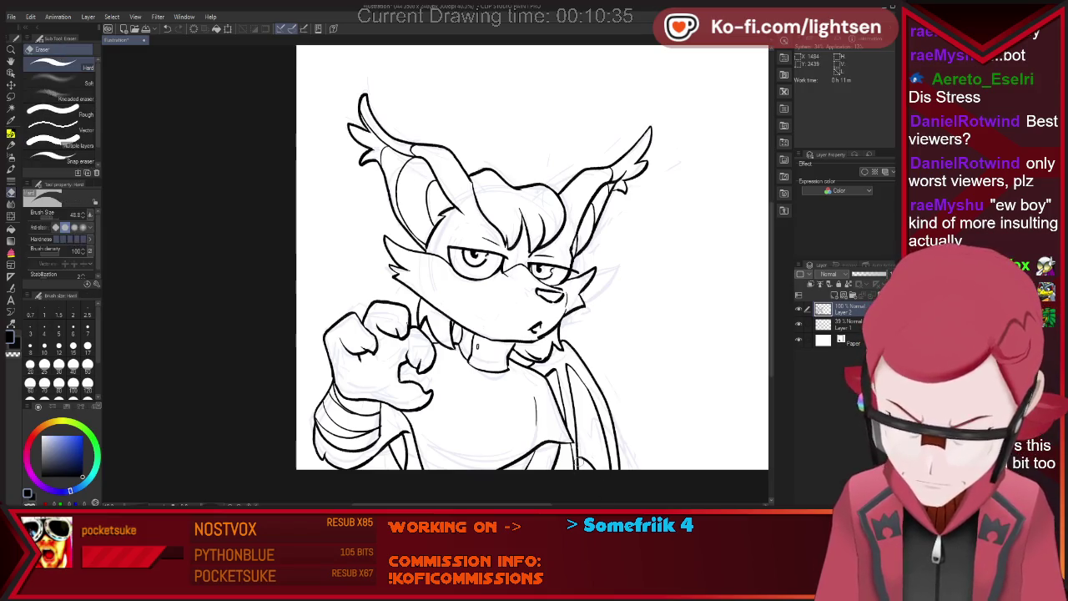
pyautogui.press('p')
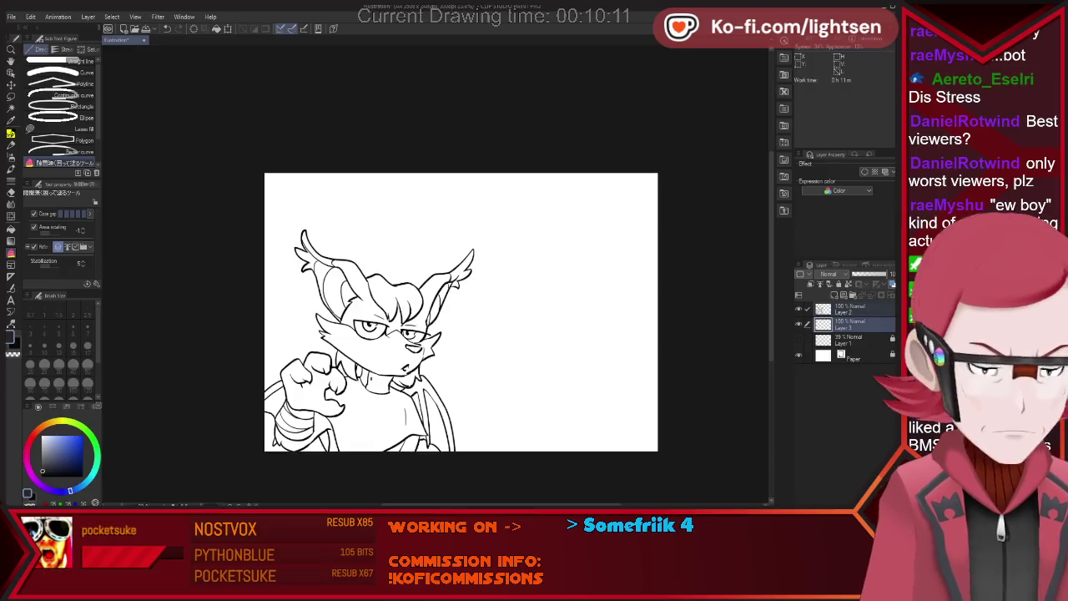
# Fill the character silhouette grey, auto-selecting and filling the leftover gaps.
pyautogui.moveTo(292, 223)
pyautogui.mouseDown()
pyautogui.moveTo(517, 284)
pyautogui.moveTo(284, 215)
pyautogui.mouseUp()
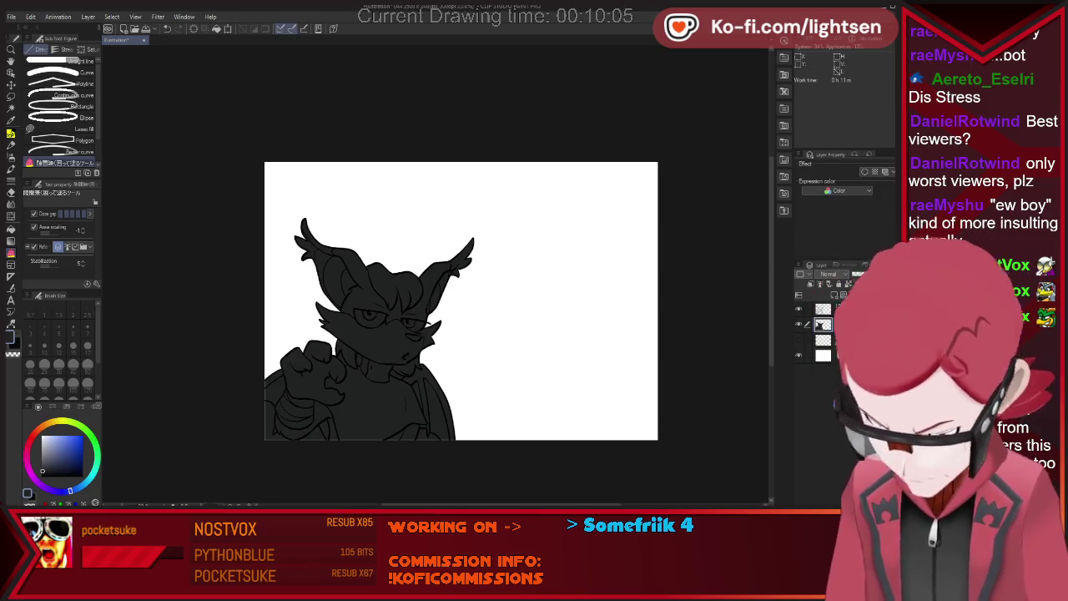
pyautogui.press('p')
pyautogui.press('w')
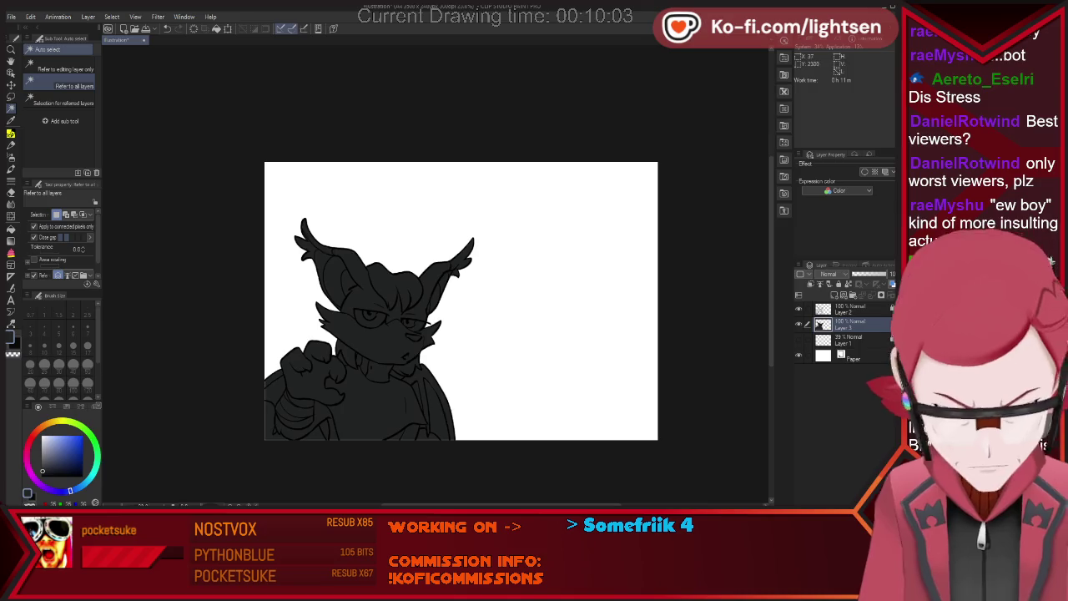
pyautogui.click(269, 422)
pyautogui.click(313, 431)
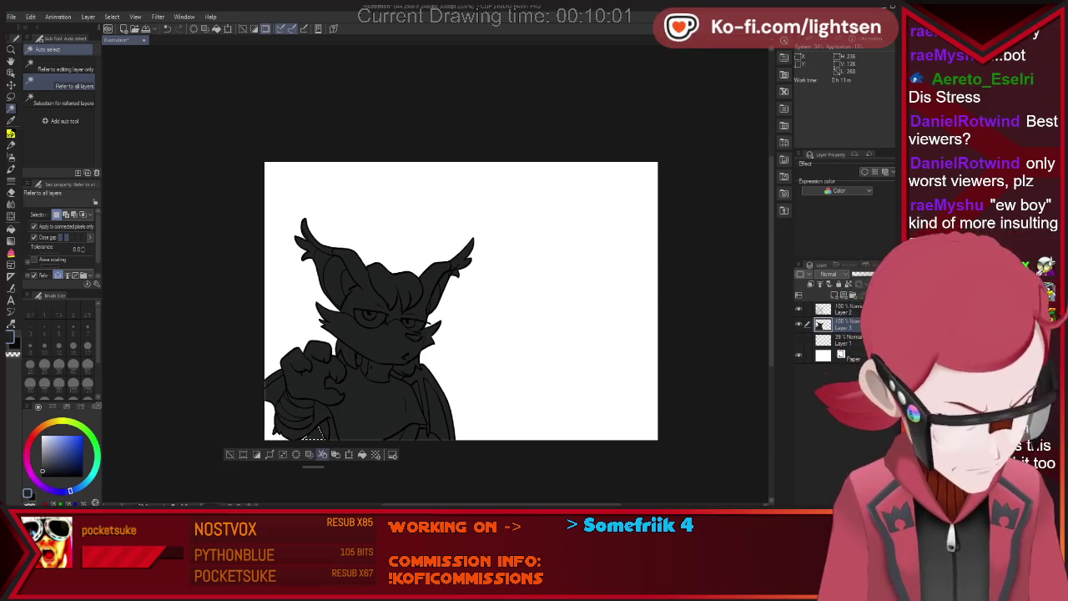
pyautogui.click(427, 434)
pyautogui.click(398, 373)
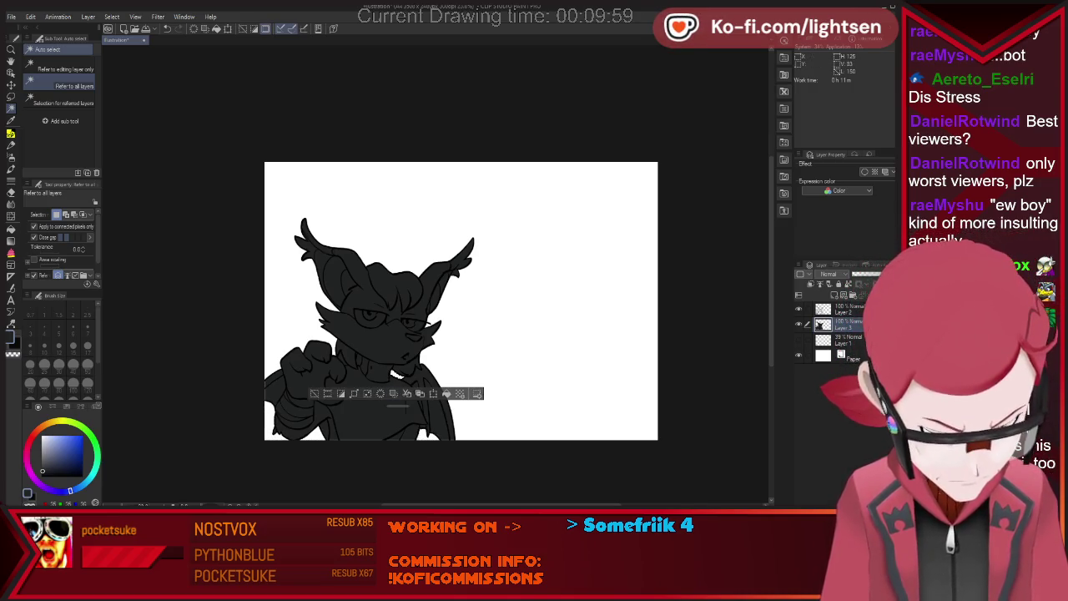
pyautogui.click(340, 357)
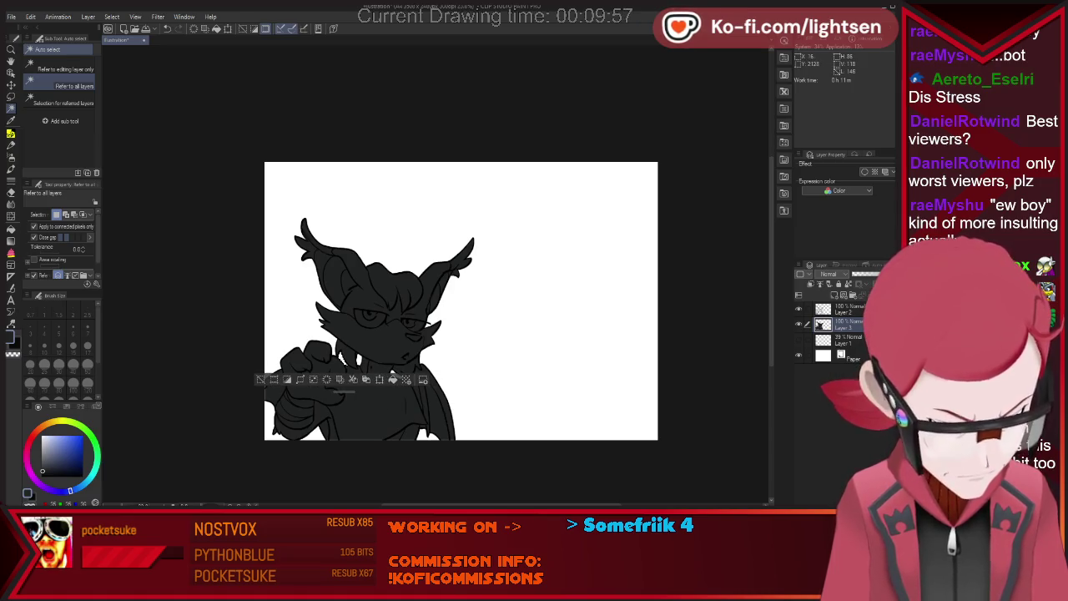
pyautogui.hotkey('ctrl', 'd')
pyautogui.press('p')
# Sample the grey, set brush size to 131.3, and choose the Airbrush Cloud Brush.
pyautogui.press('i')
pyautogui.press('p')
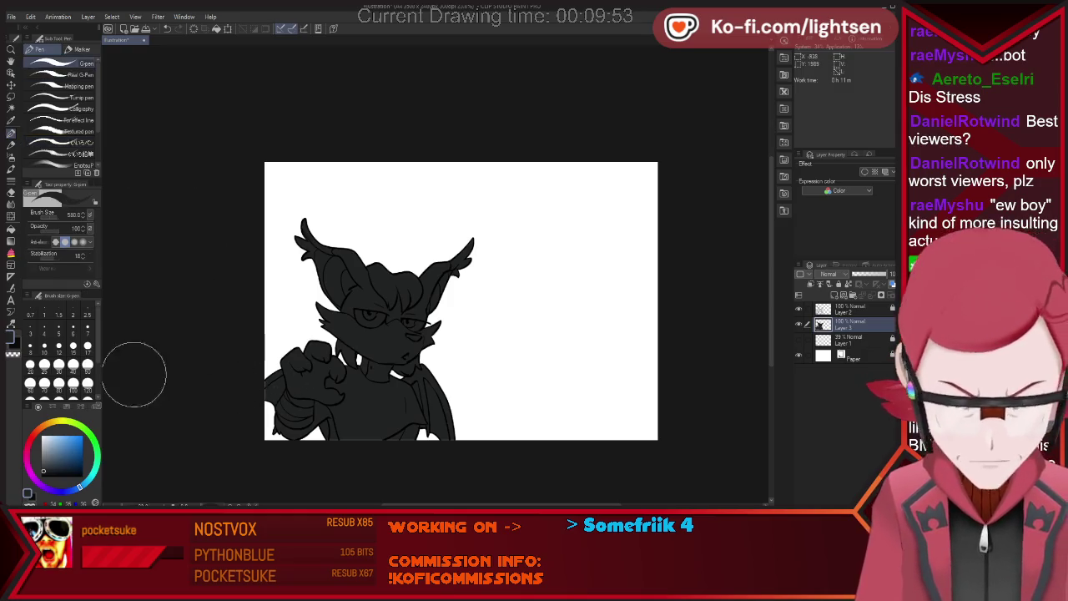
pyautogui.moveTo(435, 275); pyautogui.dragTo(393, 274)
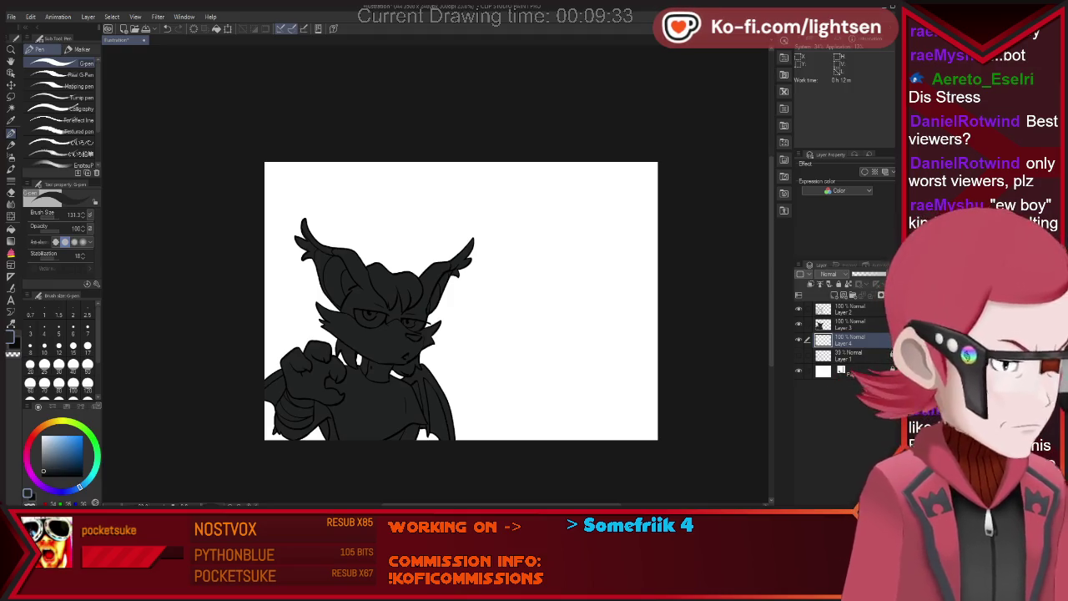
pyautogui.press('b')
pyautogui.click(58, 153)
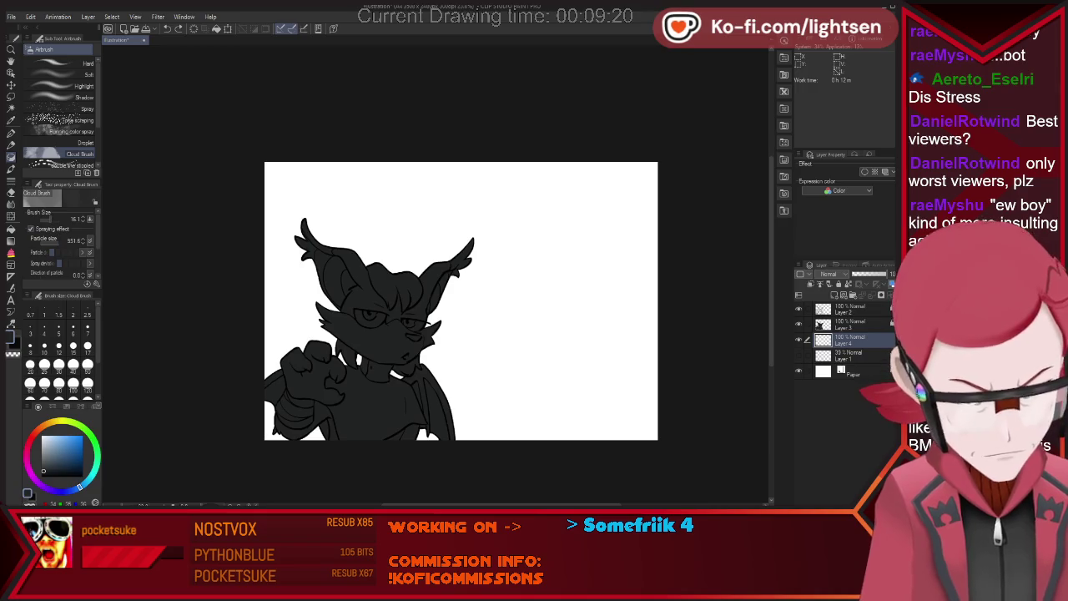
# Paint dark clouds across the lower canvas and along the left edge.
pyautogui.moveTo(275, 367); pyautogui.dragTo(333, 342)
pyautogui.moveTo(275, 292); pyautogui.dragTo(316, 361)
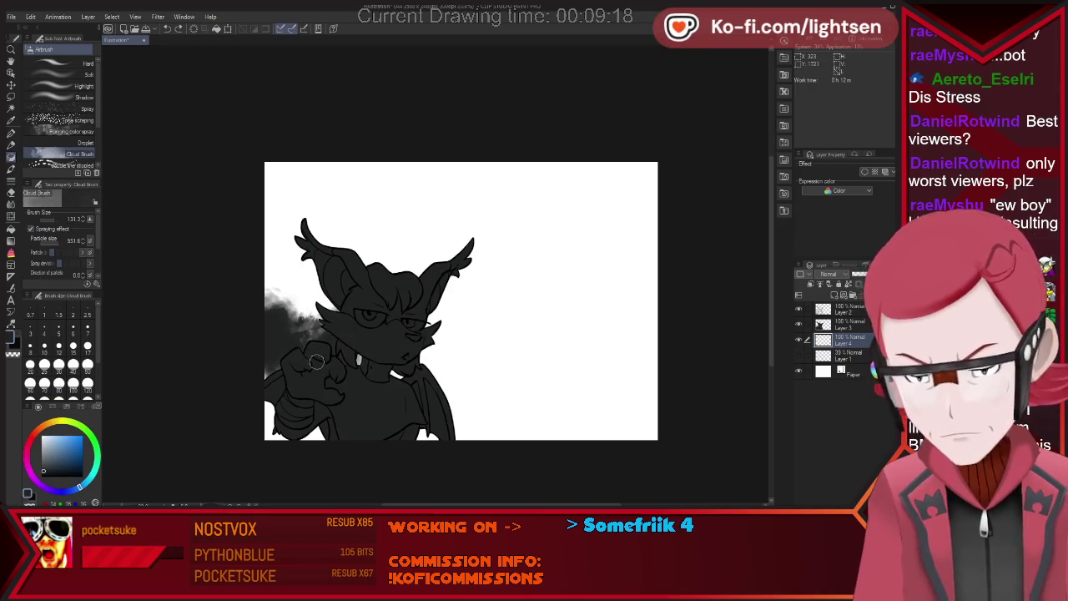
pyautogui.moveTo(319, 430); pyautogui.dragTo(632, 352)
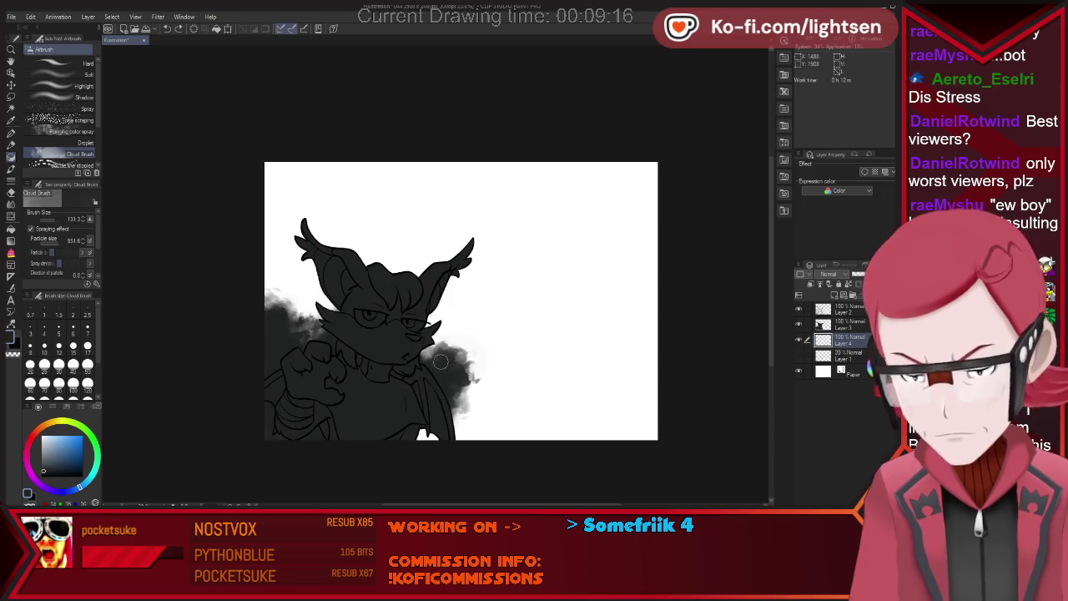
pyautogui.hotkey('ctrl', 'z')
pyautogui.moveTo(426, 367)
pyautogui.mouseDown()
pyautogui.moveTo(615, 386)
pyautogui.moveTo(660, 445)
pyautogui.moveTo(670, 364)
pyautogui.moveTo(513, 442)
pyautogui.moveTo(615, 420)
pyautogui.moveTo(668, 434)
pyautogui.mouseUp()
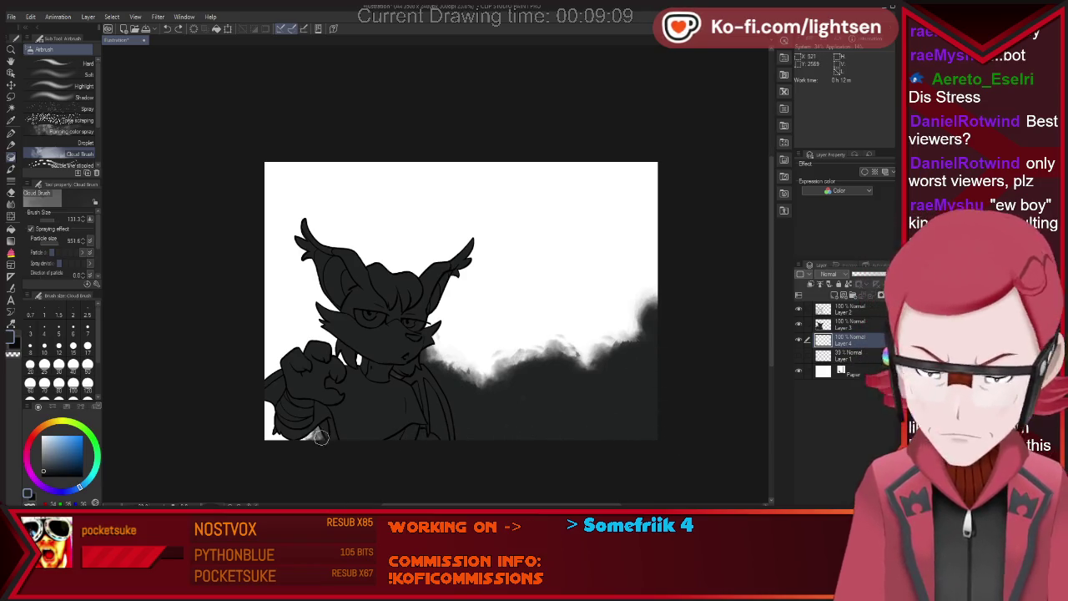
pyautogui.moveTo(279, 372)
pyautogui.mouseDown()
pyautogui.moveTo(256, 336)
pyautogui.moveTo(278, 331)
pyautogui.mouseUp()
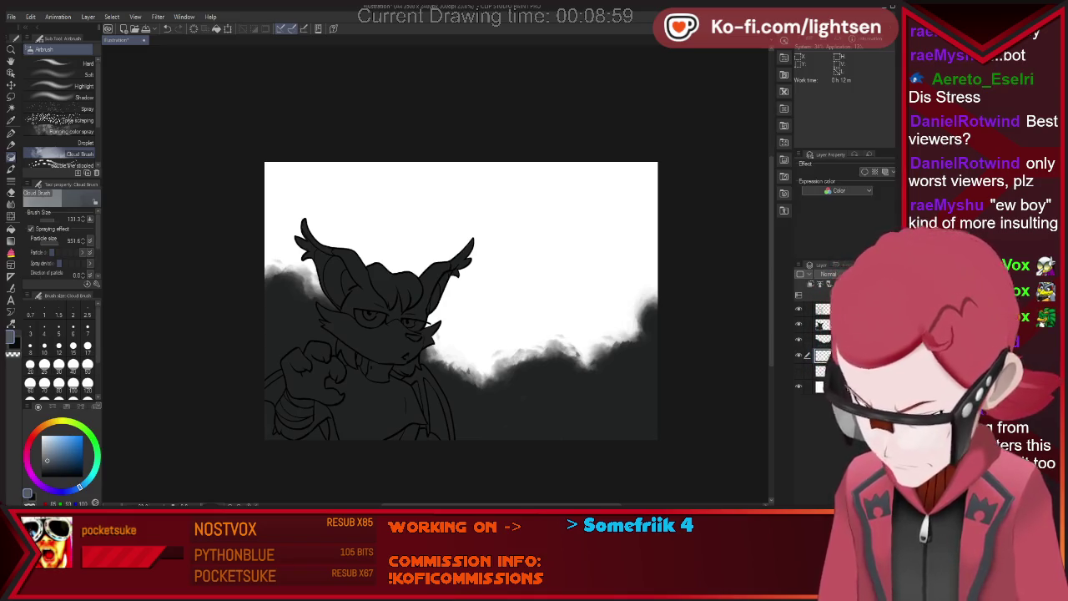
# Paint grey clouds behind the head, ears and across the upper-right sky.
pyautogui.moveTo(268, 251); pyautogui.dragTo(300, 268)
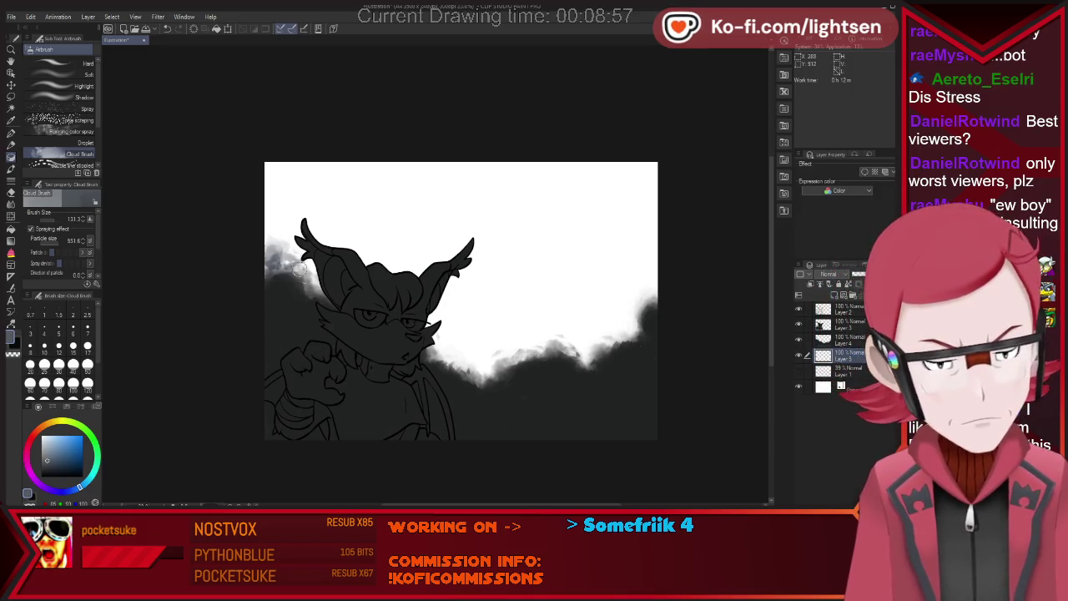
pyautogui.moveTo(416, 320)
pyautogui.mouseDown()
pyautogui.moveTo(532, 361)
pyautogui.moveTo(567, 302)
pyautogui.mouseUp()
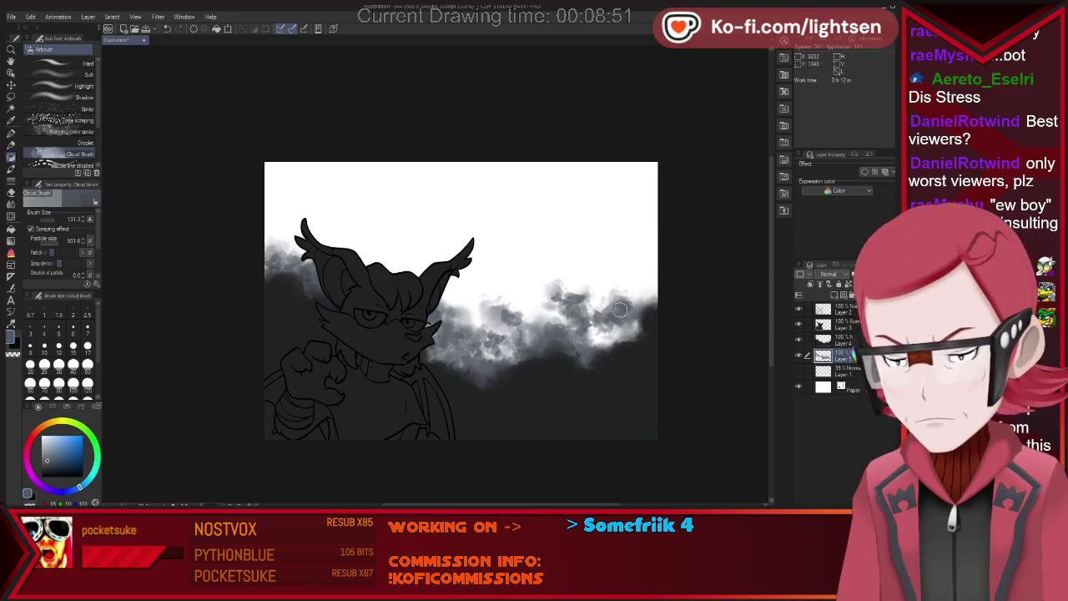
pyautogui.moveTo(568, 302); pyautogui.dragTo(642, 294)
pyautogui.moveTo(549, 200)
pyautogui.mouseDown()
pyautogui.moveTo(589, 216)
pyautogui.moveTo(668, 282)
pyautogui.mouseUp()
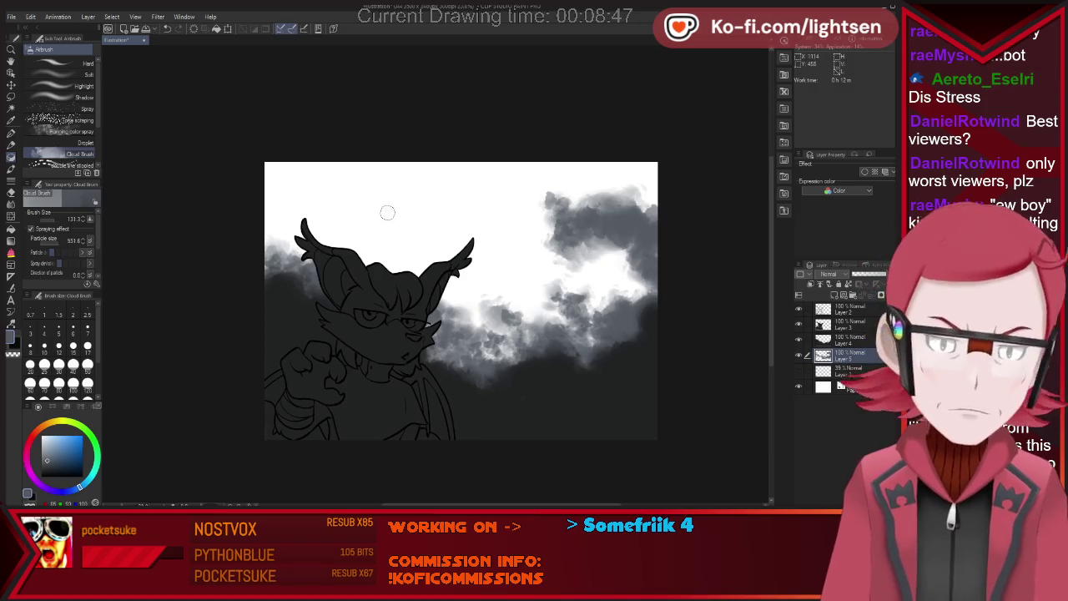
pyautogui.moveTo(307, 209)
pyautogui.mouseDown()
pyautogui.moveTo(313, 215)
pyautogui.moveTo(258, 174)
pyautogui.moveTo(348, 156)
pyautogui.mouseUp()
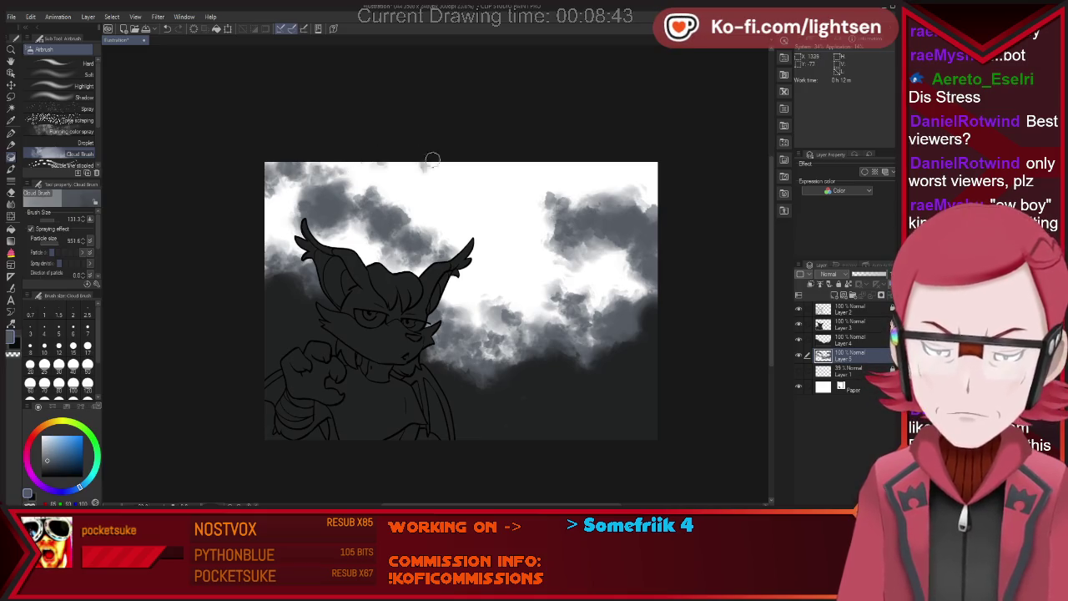
pyautogui.moveTo(450, 205); pyautogui.dragTo(552, 264)
pyautogui.moveTo(606, 171); pyautogui.dragTo(696, 185)
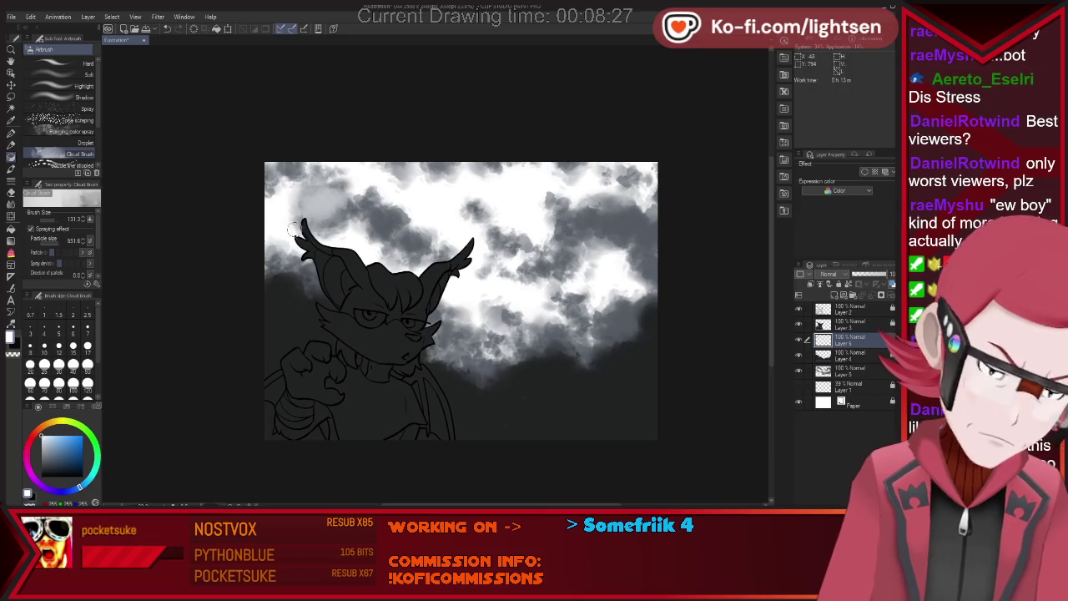
# Lighten the upper clouds with cloud particle size set to 452.8.
pyautogui.moveTo(294, 227); pyautogui.dragTo(346, 198)
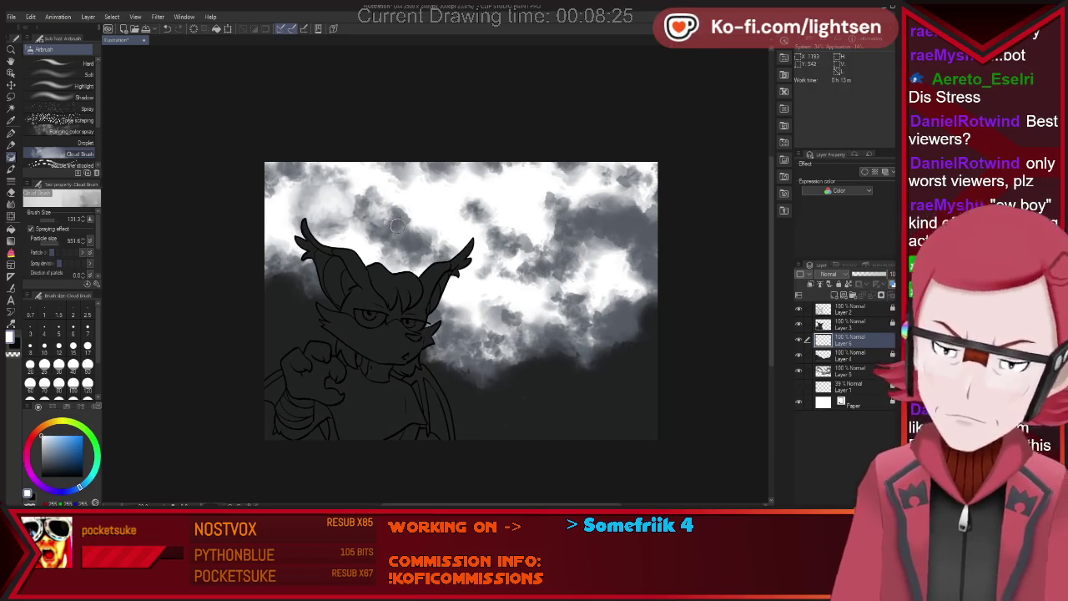
pyautogui.moveTo(289, 300); pyautogui.dragTo(312, 297)
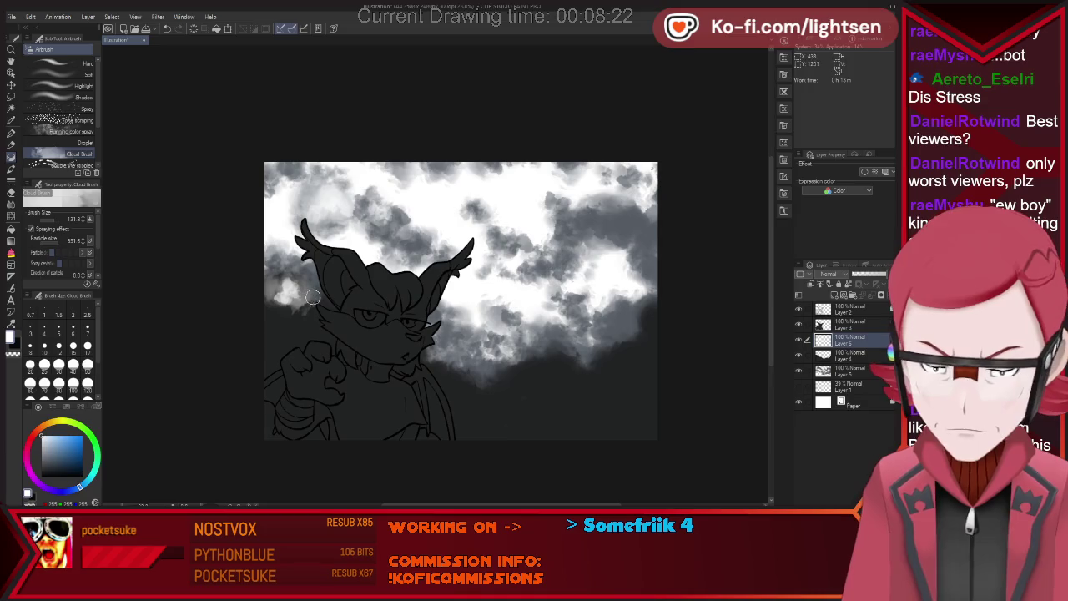
pyautogui.hotkey('ctrl', 'z')
pyautogui.click(54, 240)
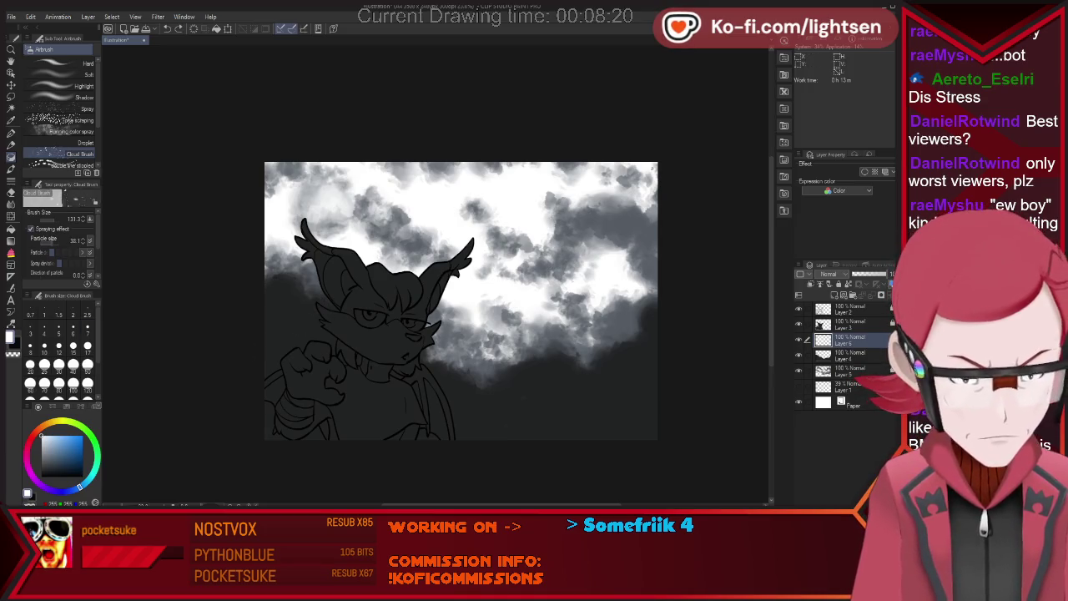
pyautogui.moveTo(60, 240); pyautogui.dragTo(68, 241)
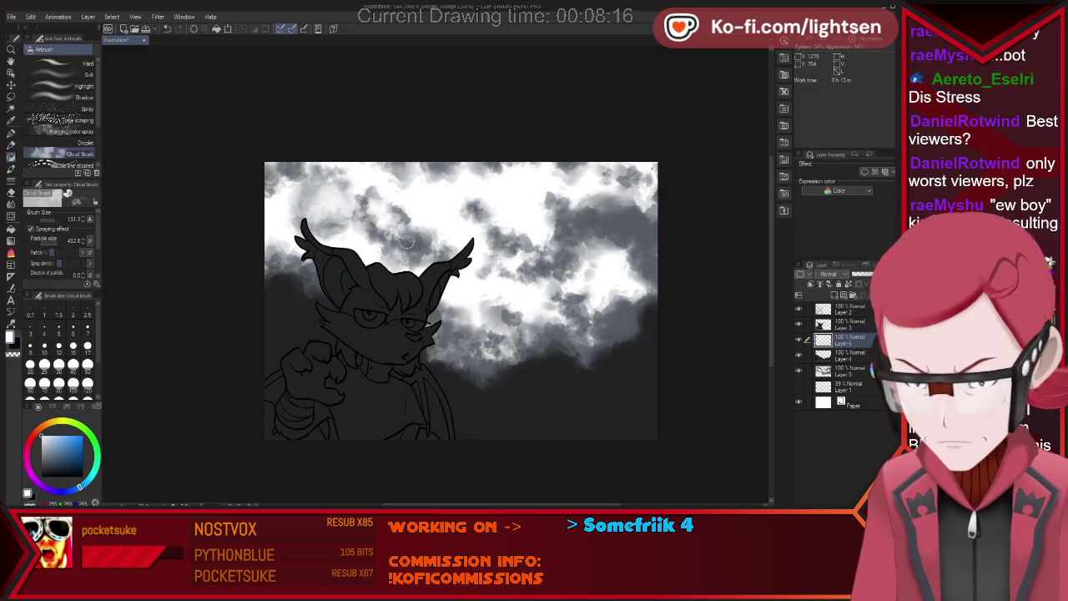
pyautogui.moveTo(557, 217)
pyautogui.mouseDown()
pyautogui.moveTo(634, 215)
pyautogui.moveTo(650, 240)
pyautogui.moveTo(592, 235)
pyautogui.mouseUp()
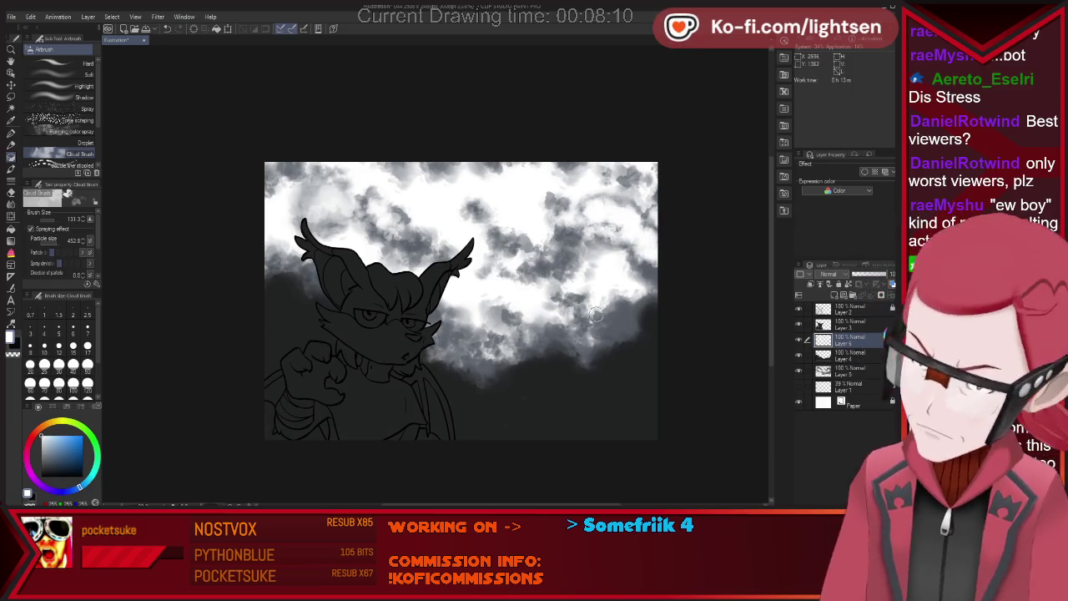
pyautogui.moveTo(517, 262)
pyautogui.mouseDown()
pyautogui.moveTo(533, 227)
pyautogui.moveTo(515, 271)
pyautogui.mouseUp()
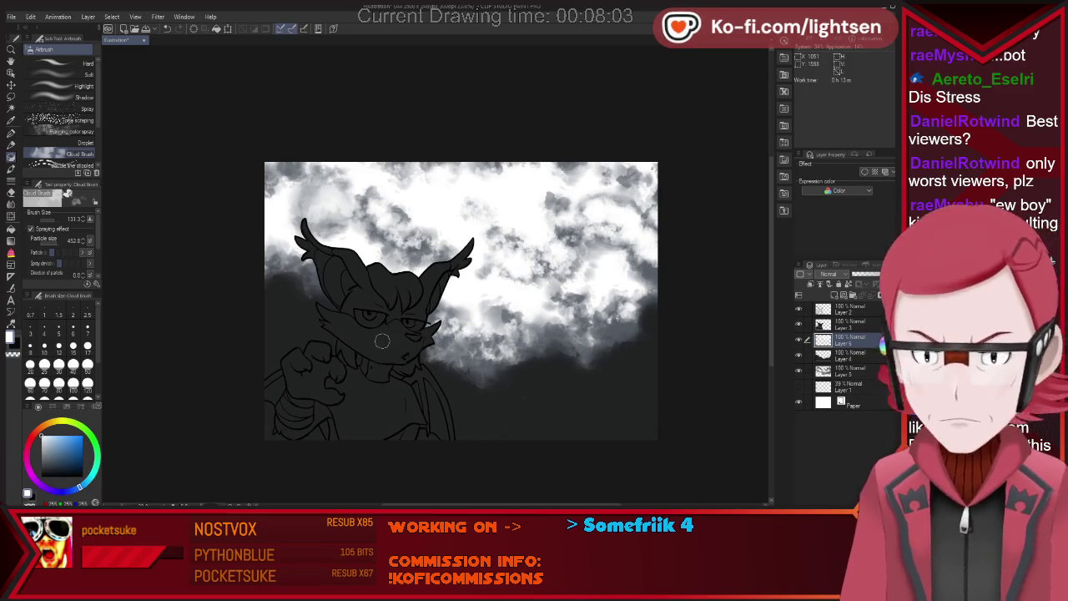
pyautogui.press('p')
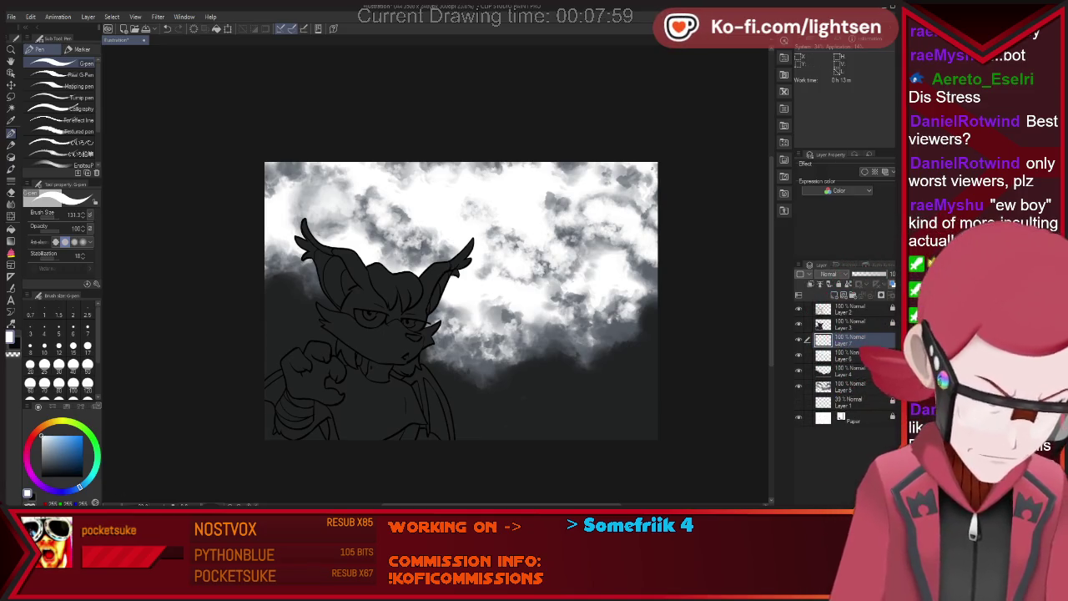
# Draw a thin utility pole in the lower right with a wire running left.
pyautogui.press(',')
pyautogui.press(',')
pyautogui.press(',')
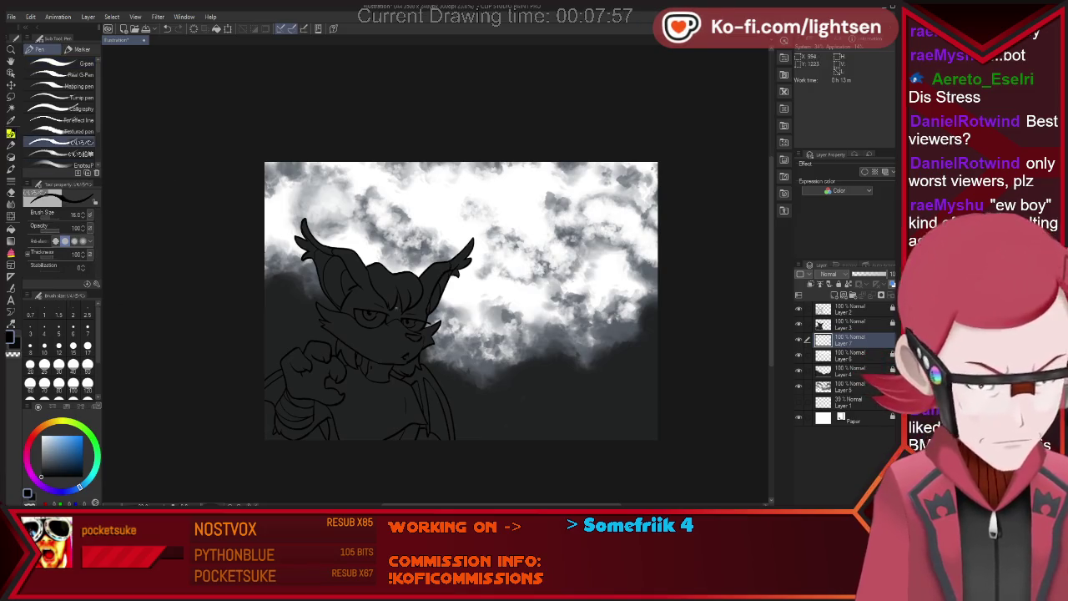
pyautogui.moveTo(561, 306); pyautogui.dragTo(571, 385)
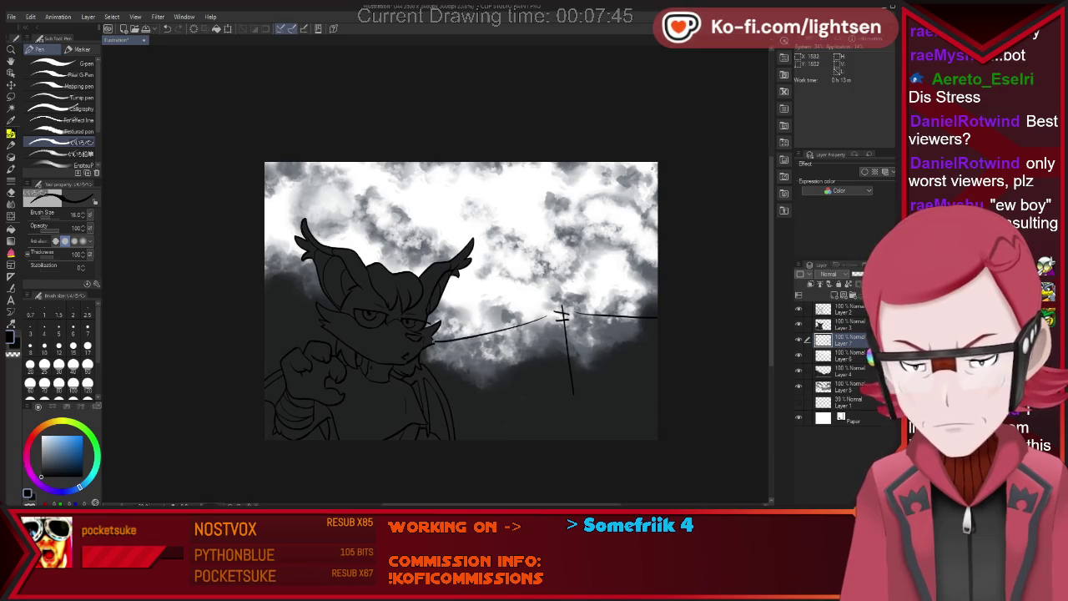
pyautogui.moveTo(549, 315); pyautogui.dragTo(438, 334)
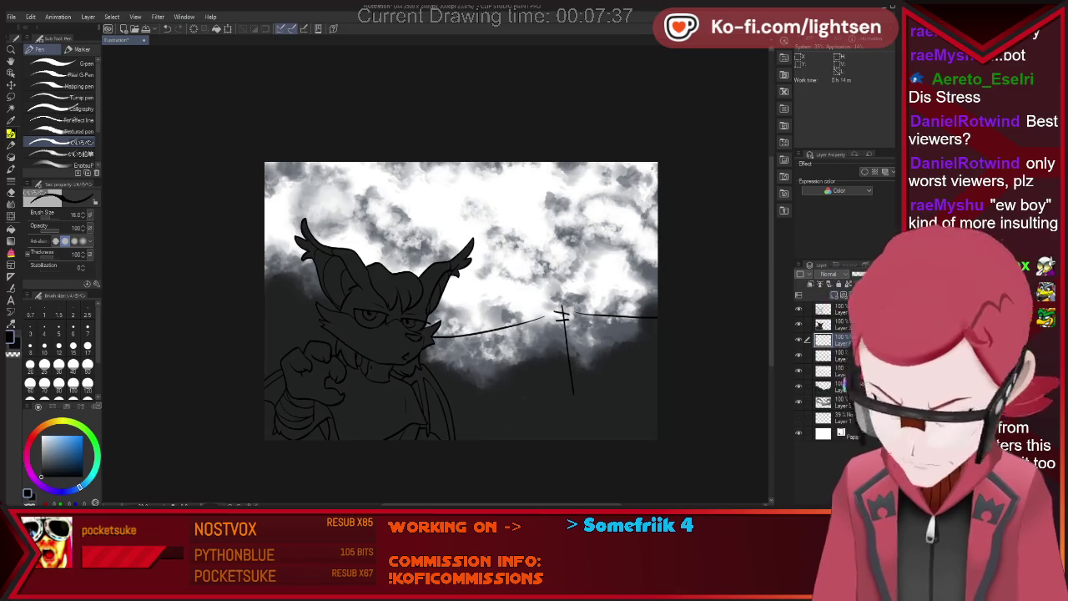
pyautogui.press('b')
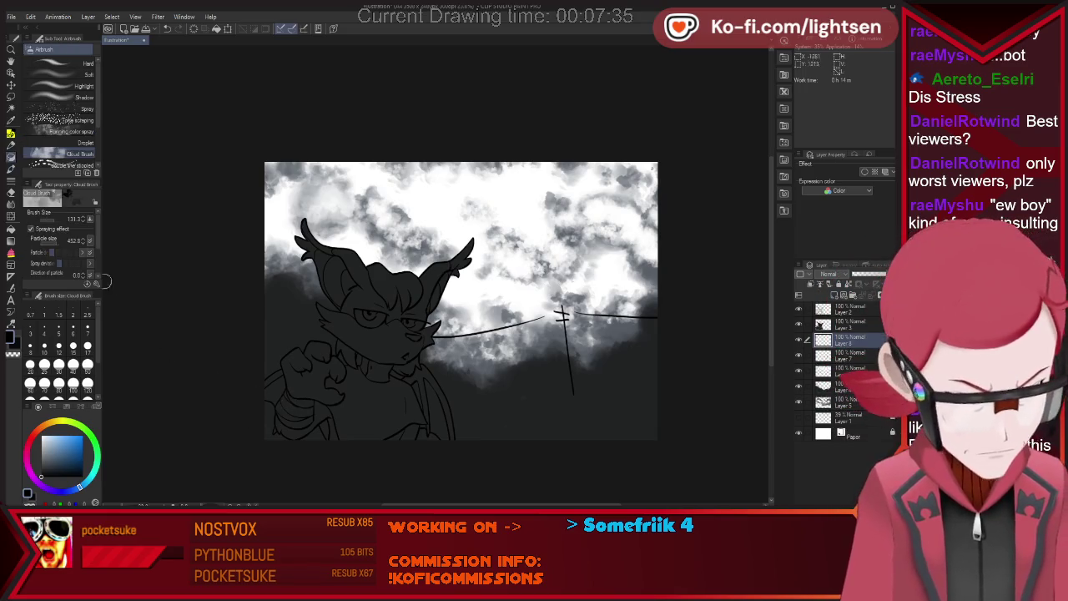
# Darken the lower clouds and canvas bottom with smaller dark cloud particles.
pyautogui.moveTo(292, 365); pyautogui.dragTo(282, 306)
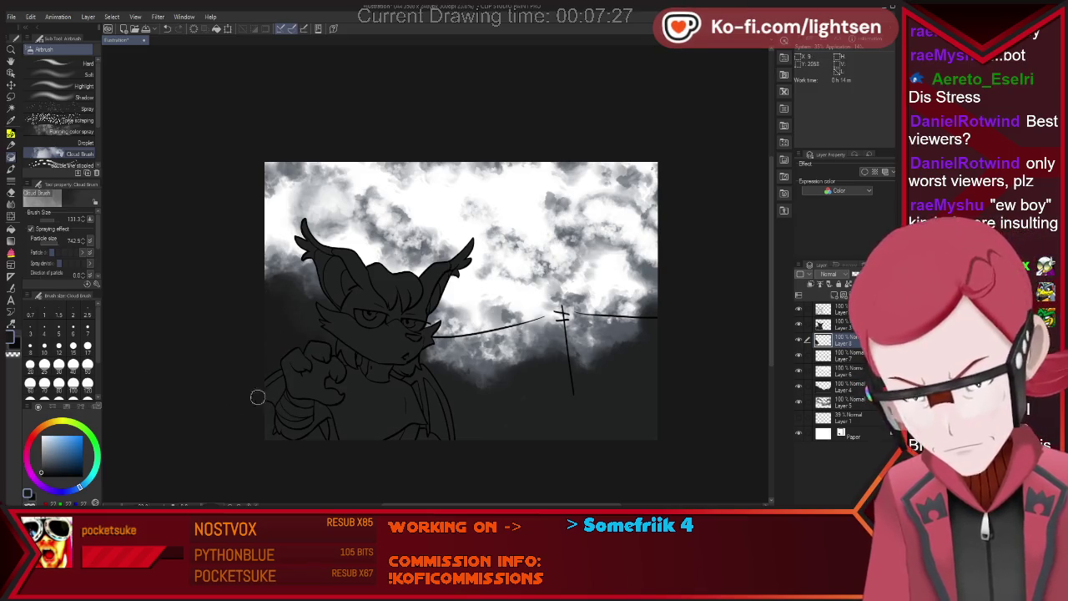
pyautogui.moveTo(416, 410); pyautogui.dragTo(643, 370)
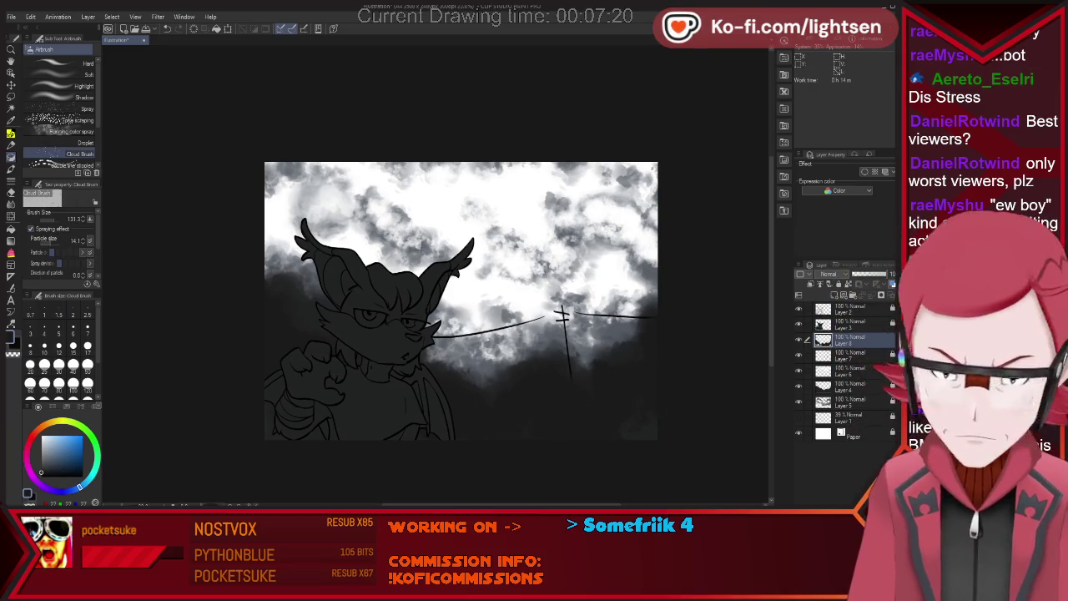
pyautogui.moveTo(457, 349); pyautogui.dragTo(434, 347)
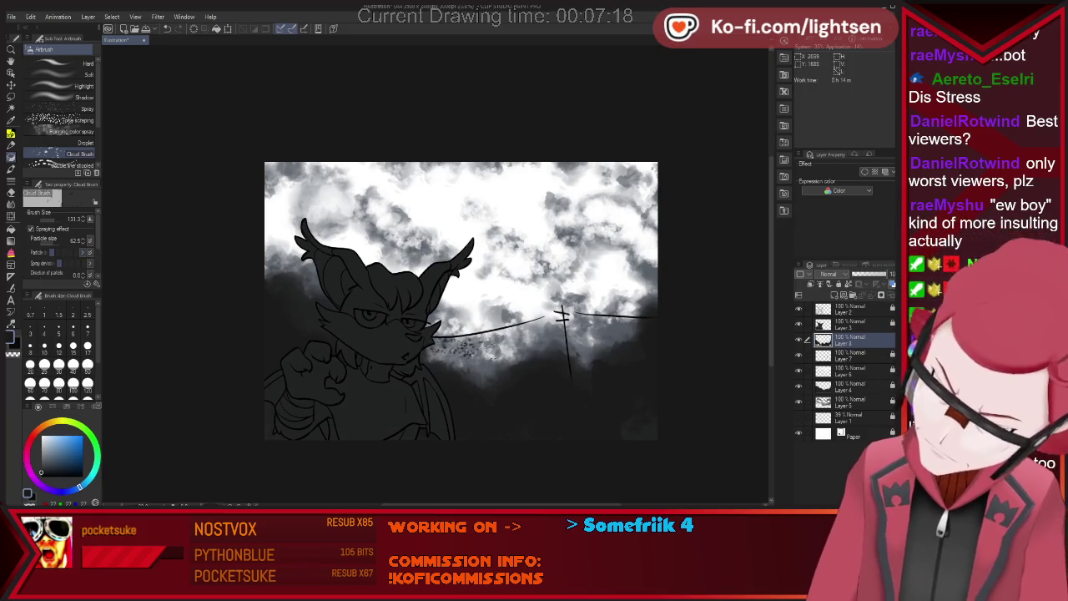
pyautogui.moveTo(55, 240); pyautogui.dragTo(49, 240)
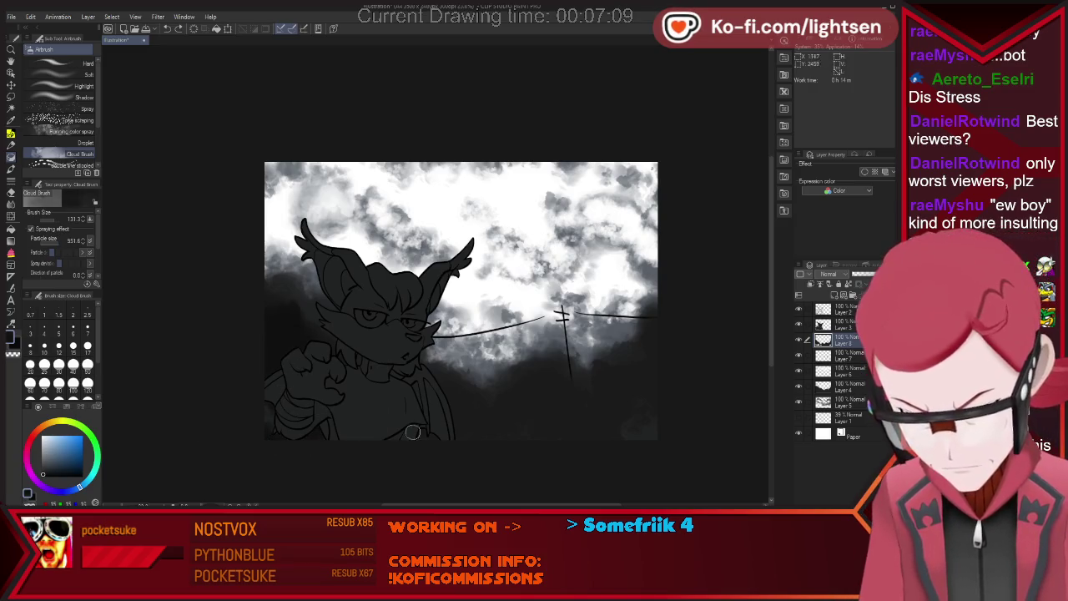
pyautogui.moveTo(456, 409)
pyautogui.mouseDown()
pyautogui.moveTo(543, 419)
pyautogui.moveTo(531, 409)
pyautogui.moveTo(672, 399)
pyautogui.mouseUp()
pyautogui.moveTo(575, 315)
pyautogui.mouseDown()
pyautogui.moveTo(614, 305)
pyautogui.moveTo(623, 362)
pyautogui.mouseUp()
pyautogui.hotkey('ctrl', 'z')
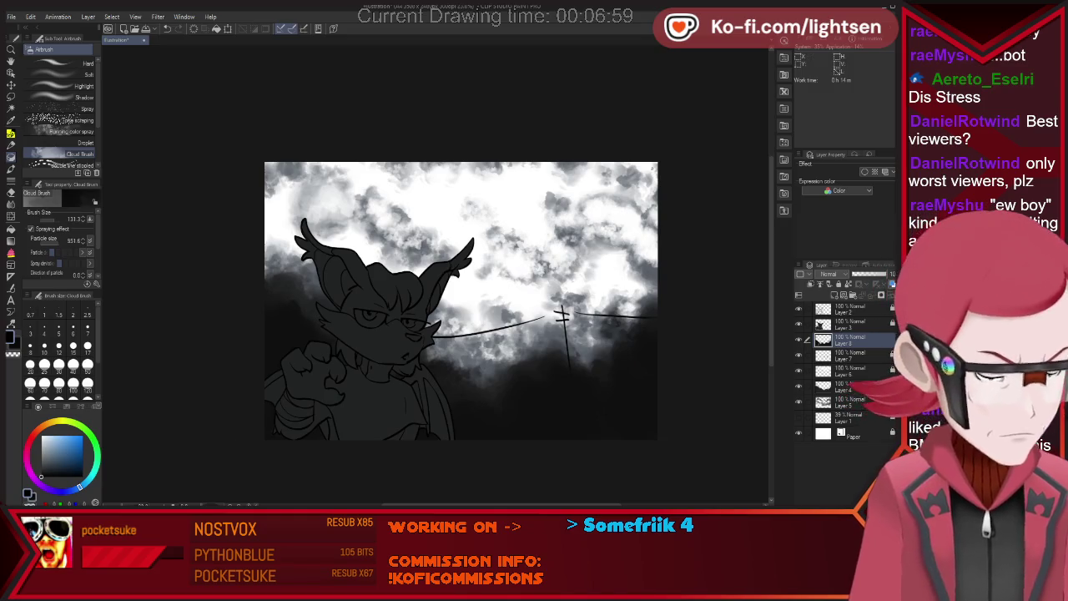
pyautogui.moveTo(323, 448)
pyautogui.mouseDown()
pyautogui.moveTo(606, 421)
pyautogui.moveTo(652, 359)
pyautogui.mouseUp()
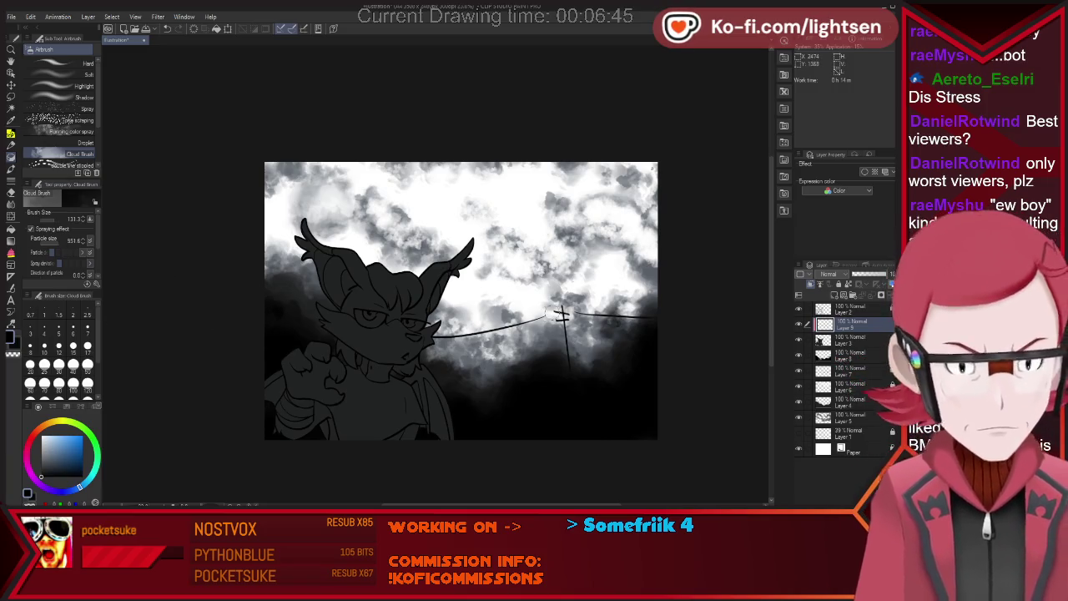
pyautogui.click(59, 75)
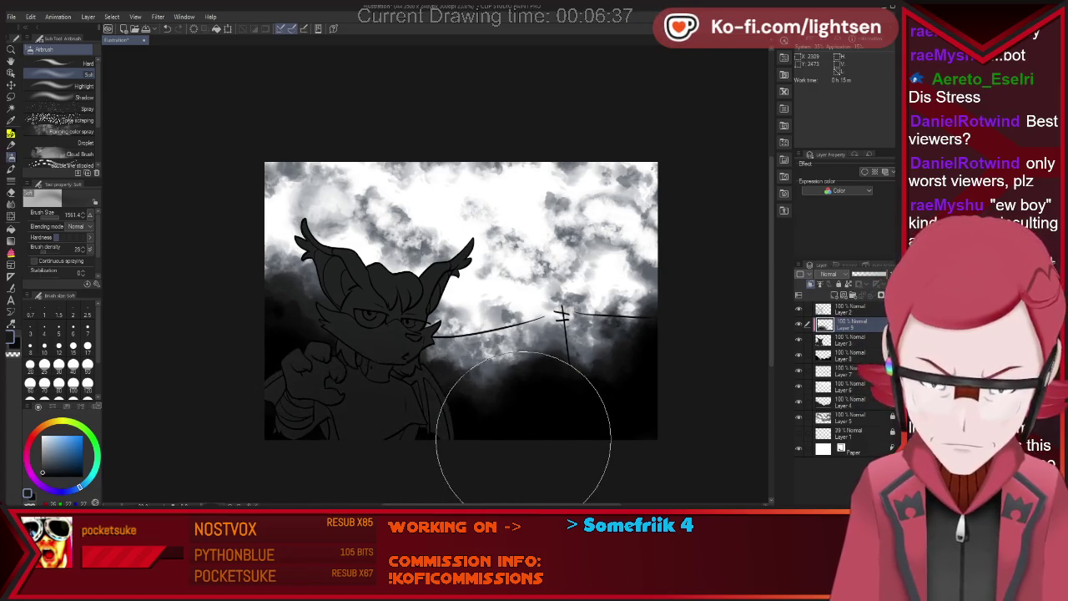
# Auto-select both eye areas and the lower face.
pyautogui.press('w')
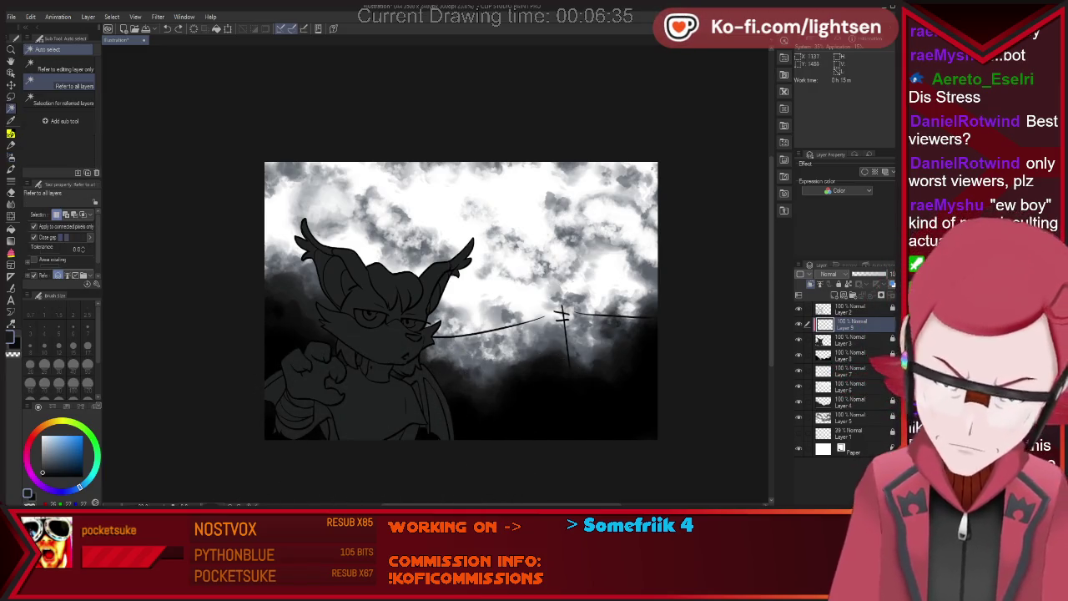
pyautogui.click(370, 317)
pyautogui.keyDown('shift'); pyautogui.click(413, 324); pyautogui.keyUp('shift')
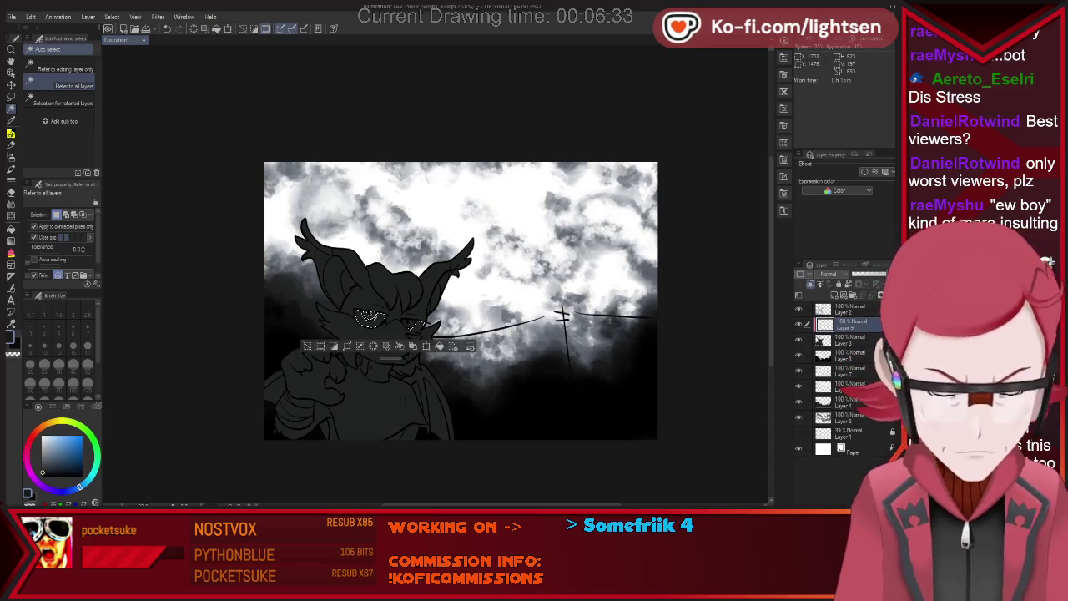
pyautogui.keyDown('shift'); pyautogui.click(367, 342); pyautogui.keyUp('shift')
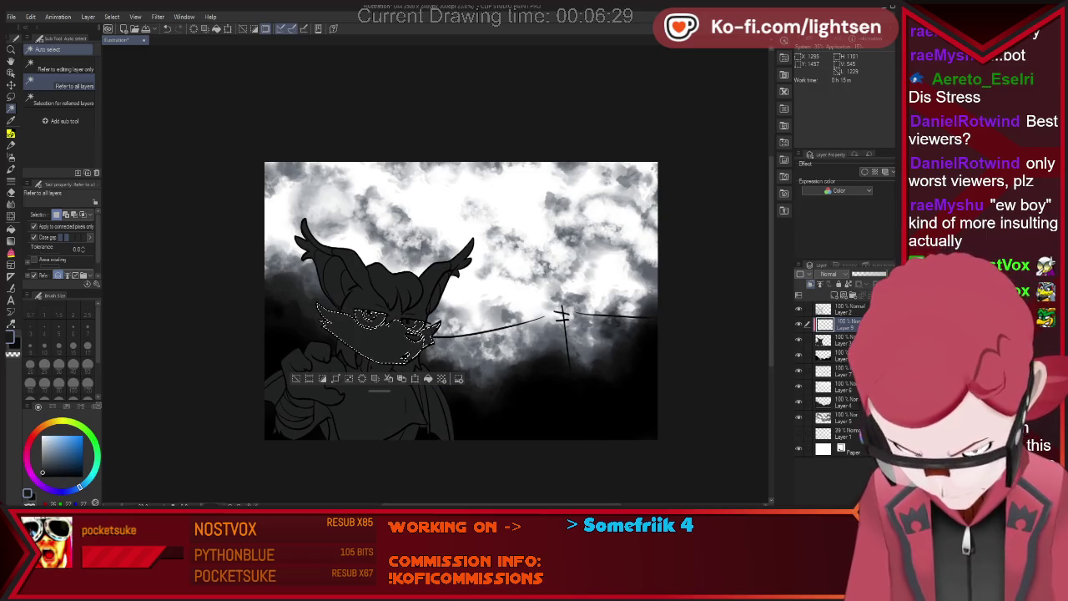
pyautogui.scroll(2, 417, 334)
pyautogui.scroll(2, 418, 333)
pyautogui.scroll(2, 417, 334)
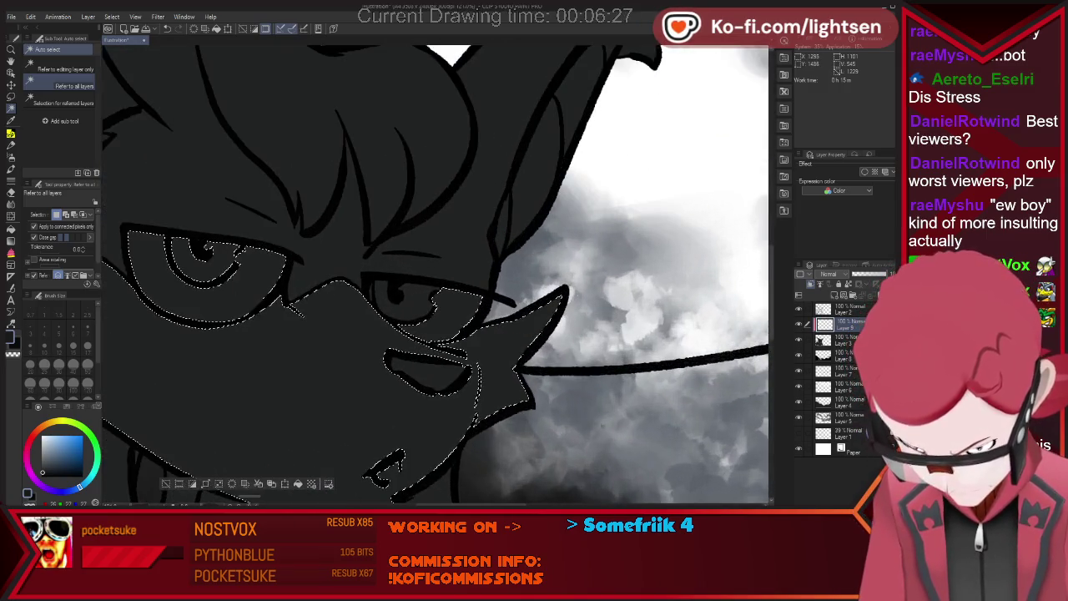
pyautogui.scroll(-2, 351, 283)
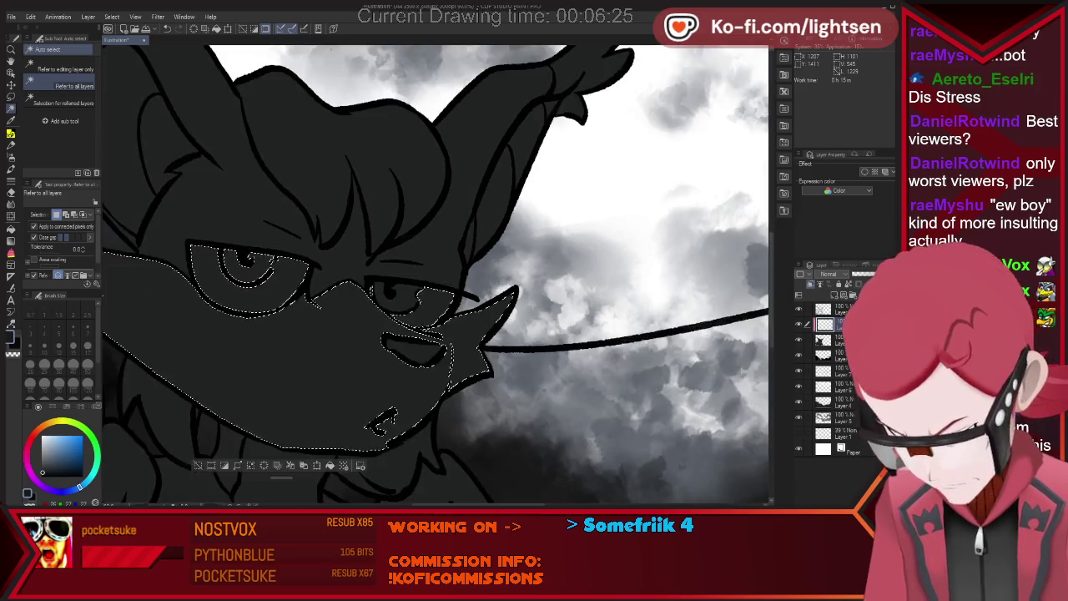
pyautogui.scroll(-2, 351, 284)
pyautogui.scroll(-2, 350, 284)
# Paint the selected face and muzzle white with a size-168 brush, then deselect.
pyautogui.press('p')
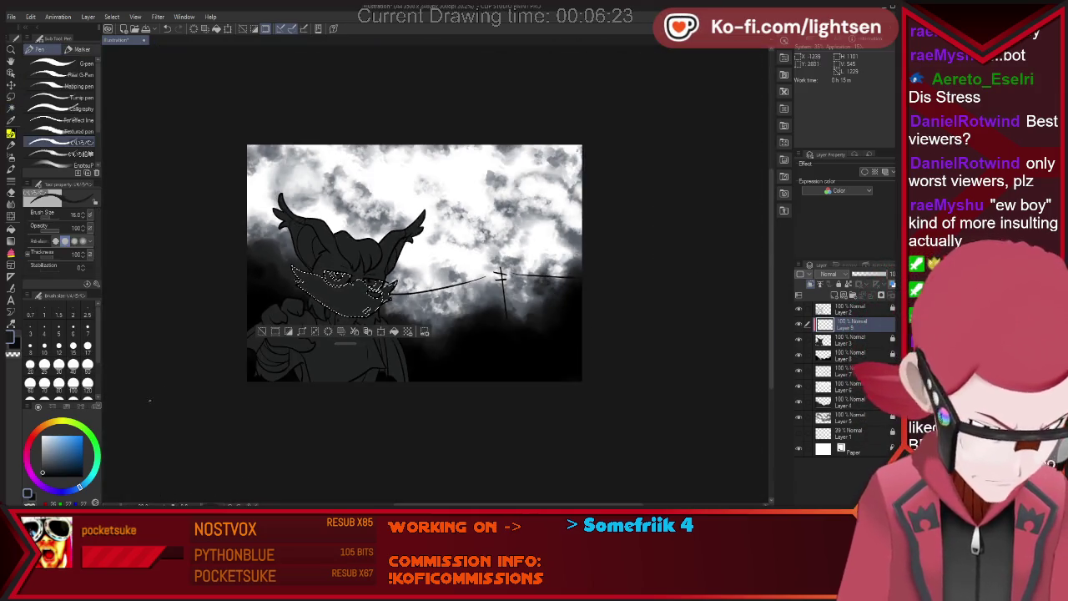
pyautogui.press('i')
pyautogui.press('p')
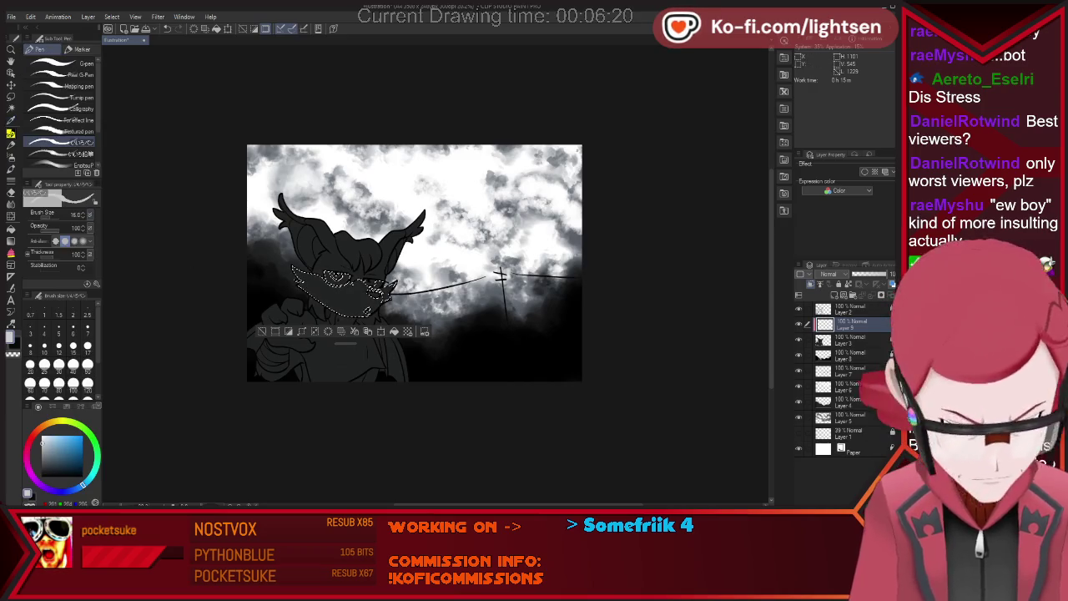
pyautogui.press('p')
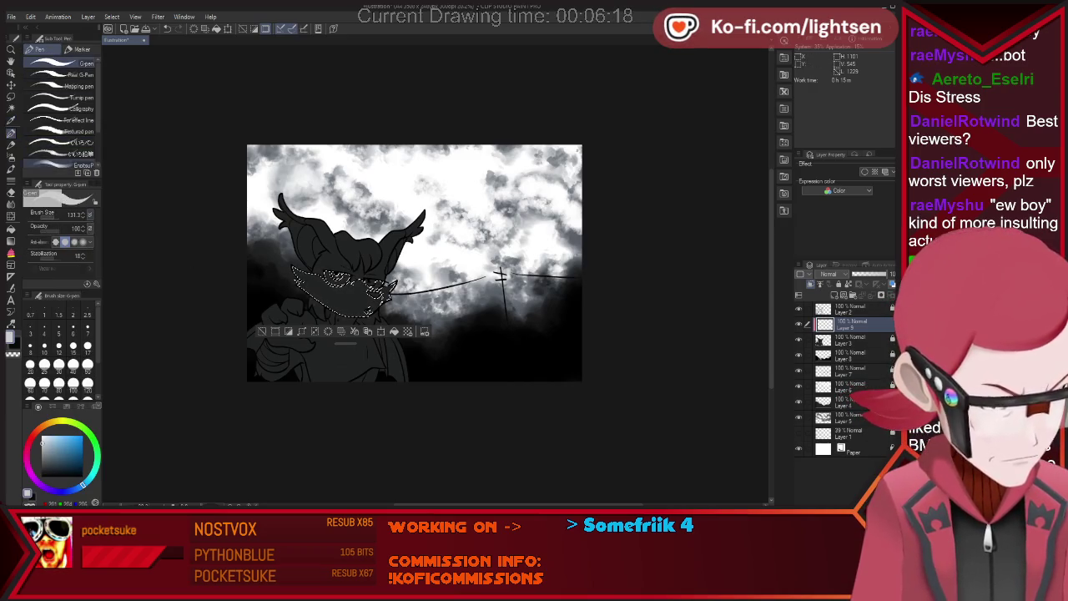
pyautogui.press('p')
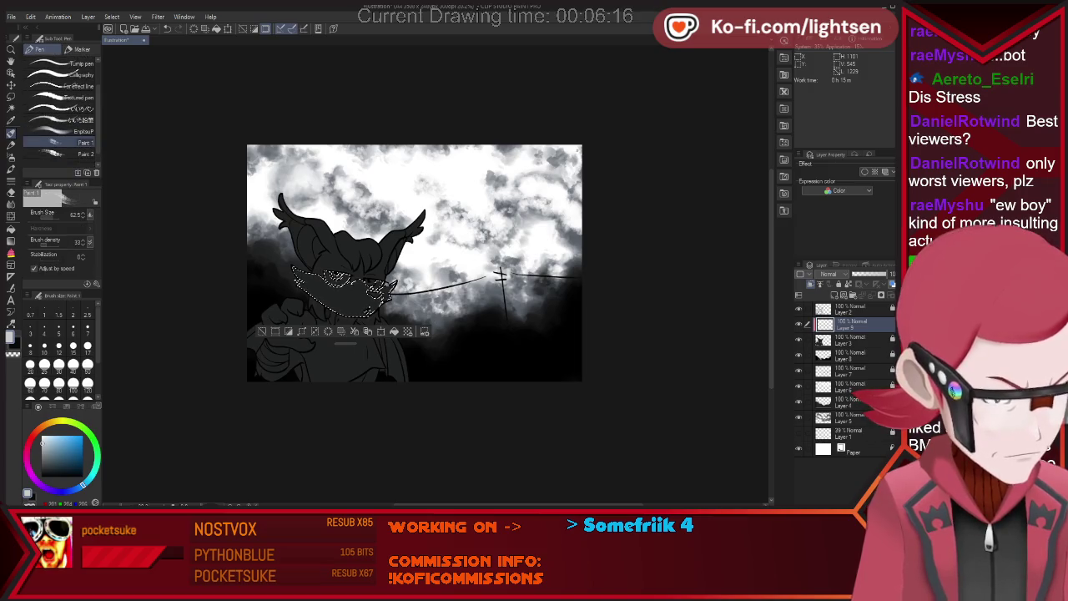
pyautogui.press('p')
pyautogui.moveTo(207, 272)
pyautogui.mouseDown()
pyautogui.moveTo(435, 274)
pyautogui.moveTo(389, 265)
pyautogui.mouseUp()
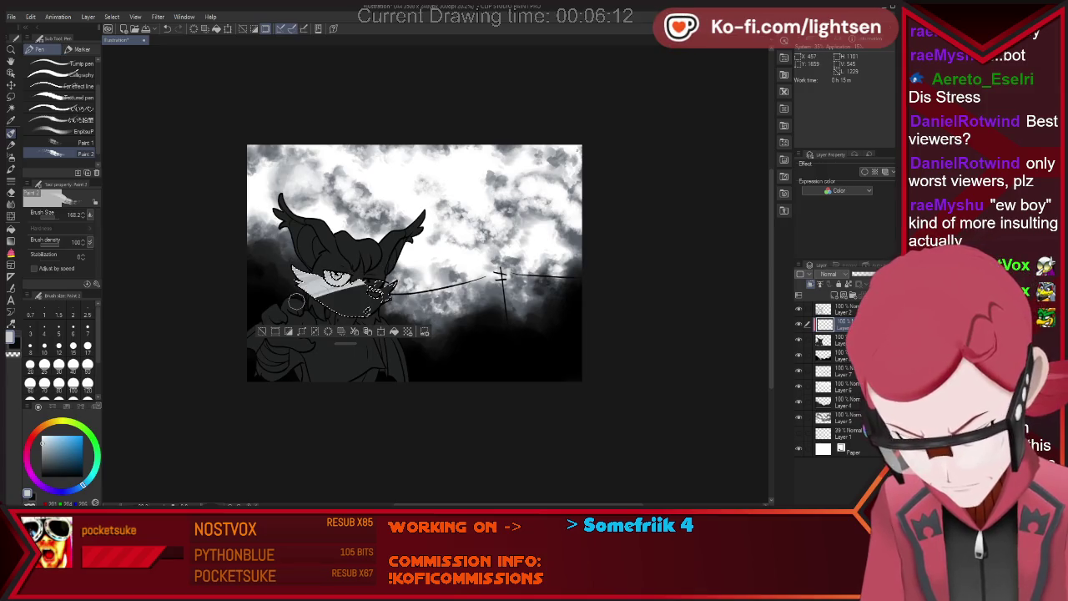
pyautogui.moveTo(313, 294); pyautogui.dragTo(358, 287)
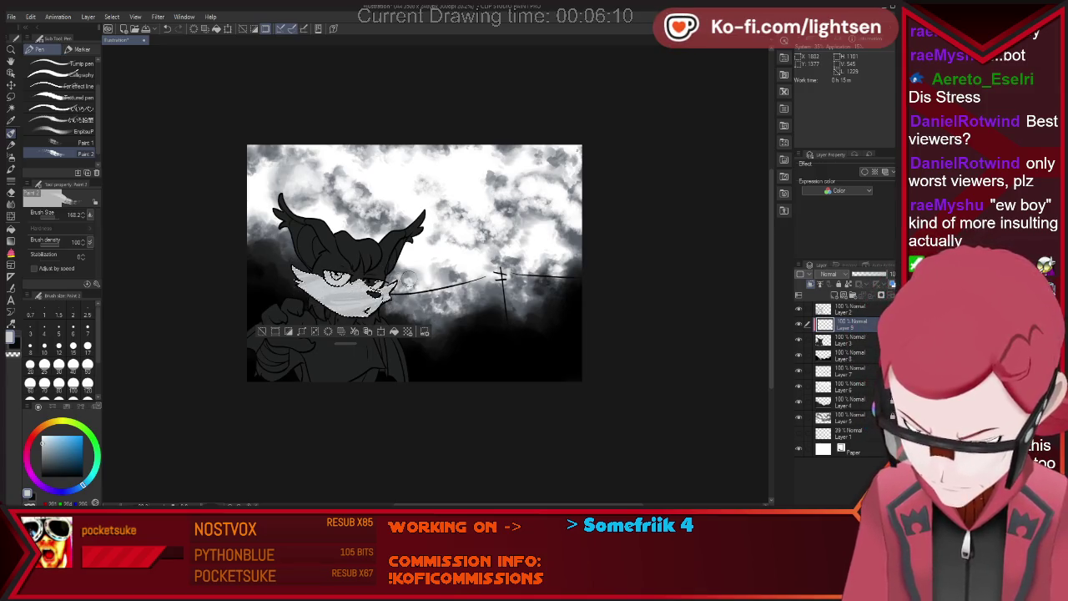
pyautogui.moveTo(445, 241); pyautogui.dragTo(339, 300)
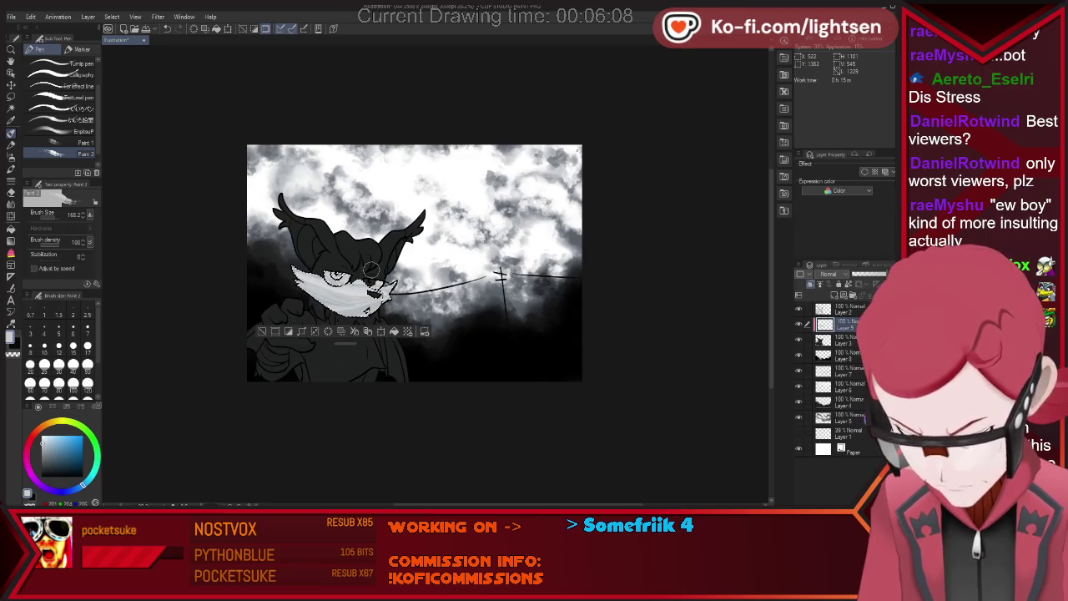
pyautogui.click(43, 474)
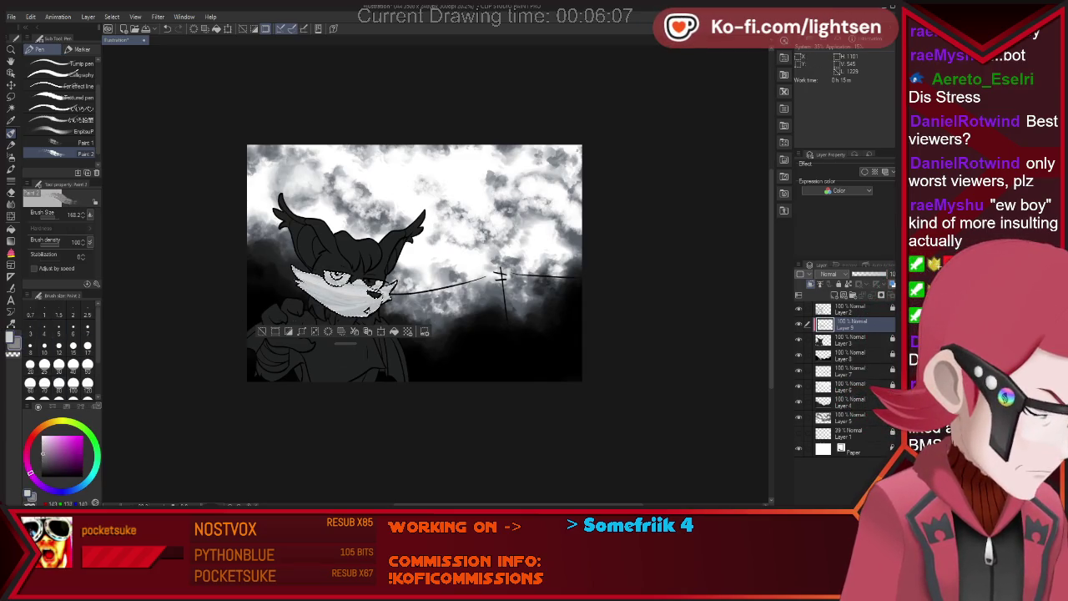
pyautogui.press('x')
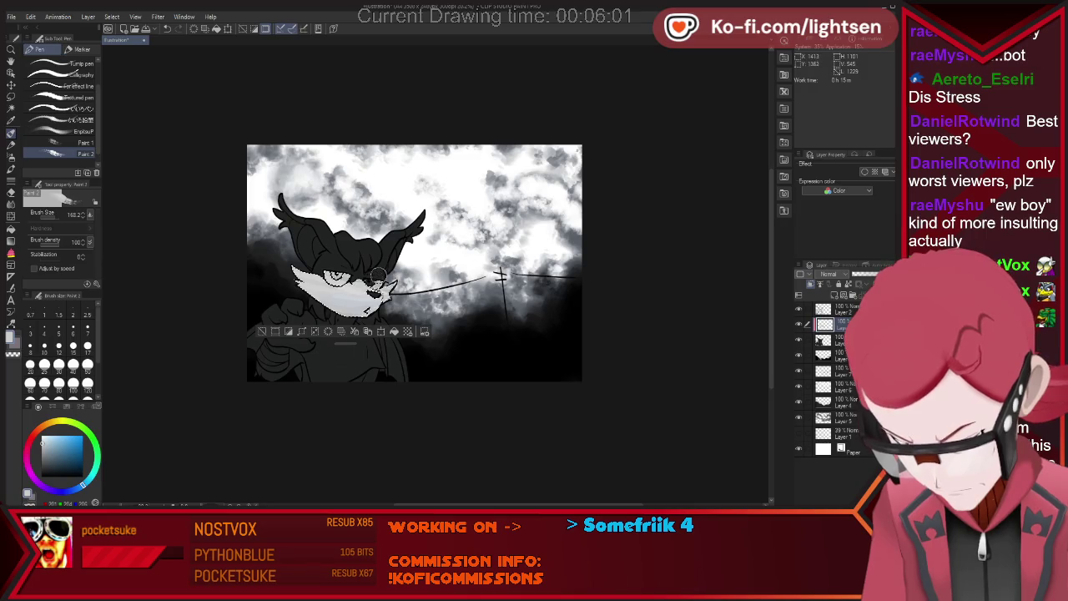
pyautogui.hotkey('ctrl', 'd')
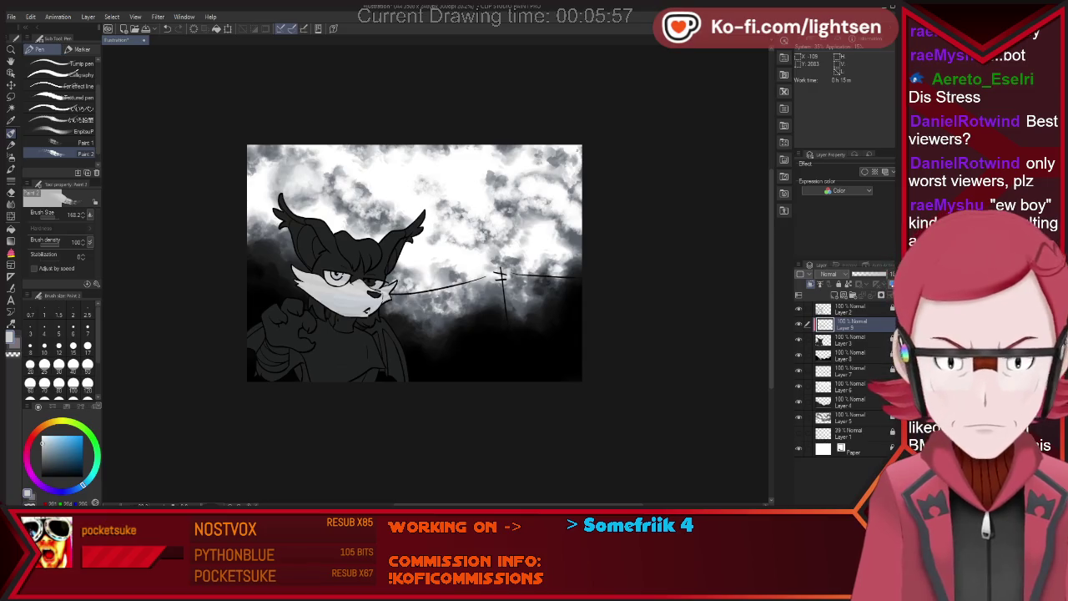
# Auto-select the hair, head and hand areas and paint them, then clear the selection.
pyautogui.press('w')
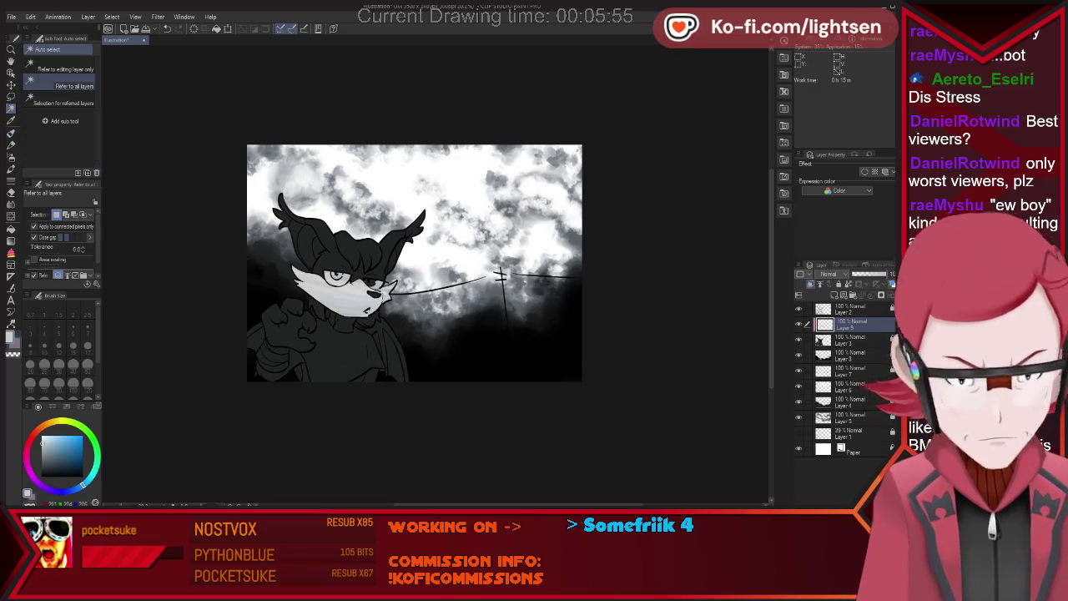
pyautogui.click(342, 242)
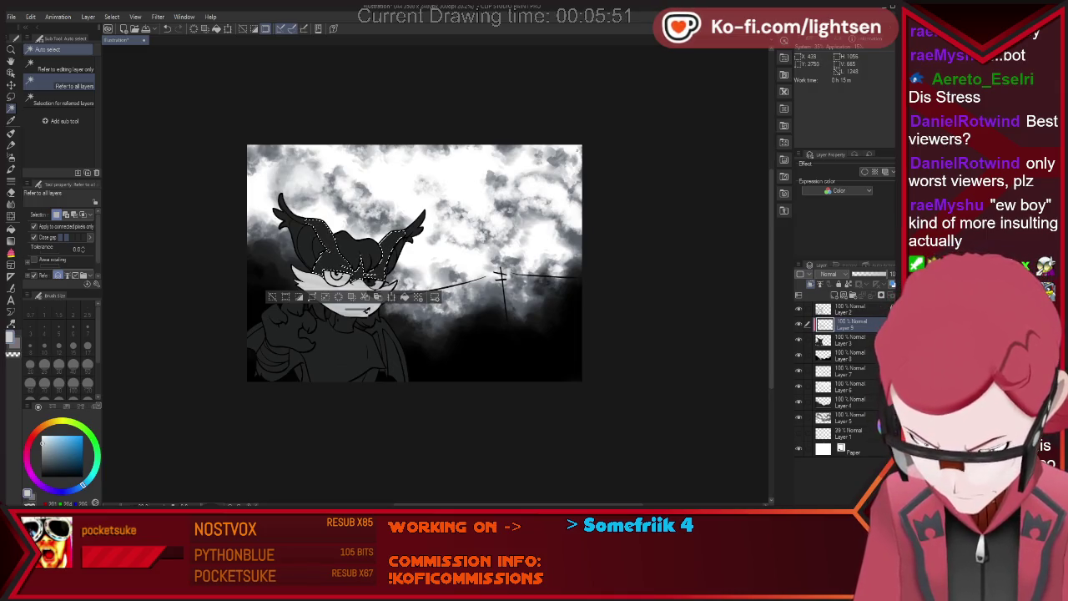
pyautogui.click(326, 227)
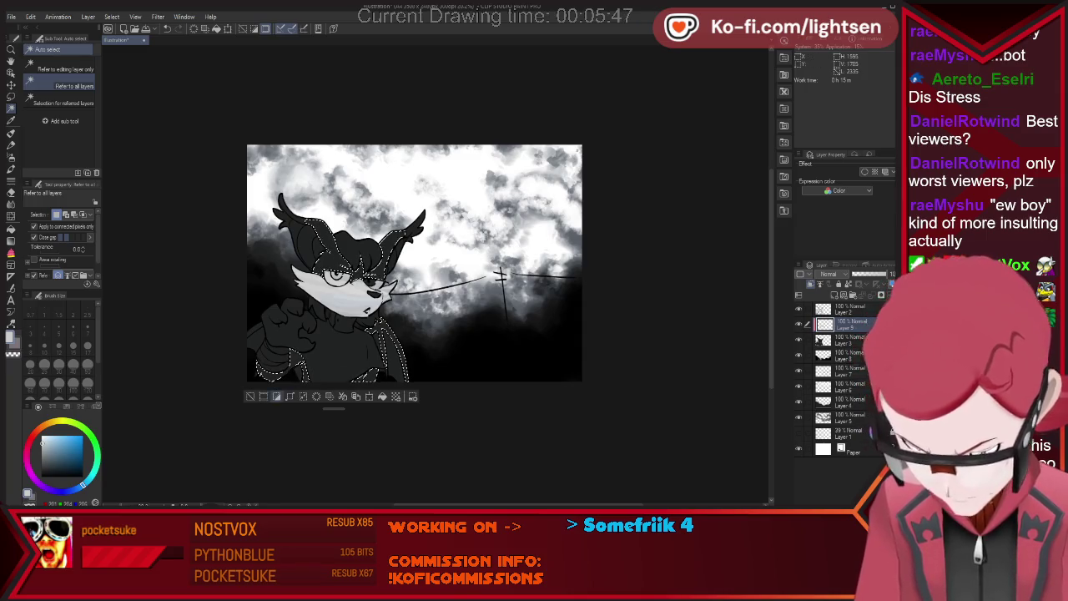
pyautogui.click(272, 351)
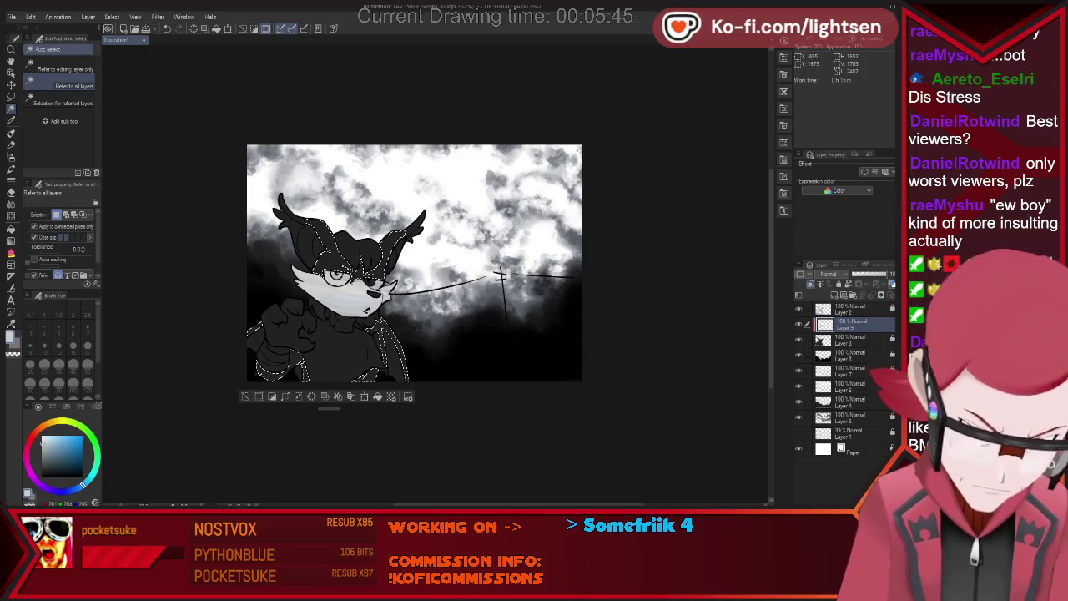
pyautogui.press('i')
pyautogui.press('p')
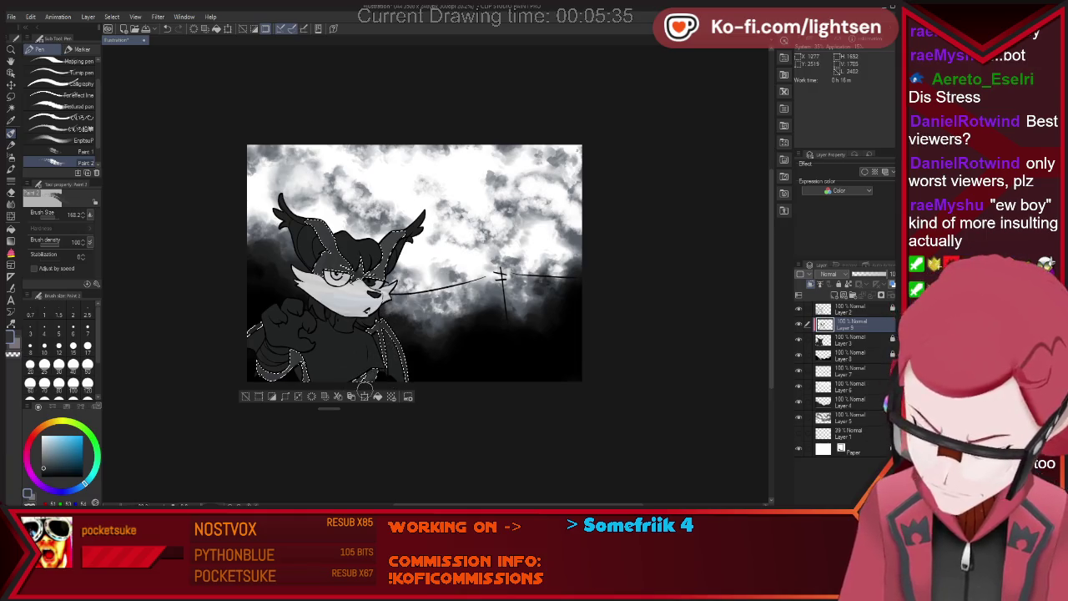
pyautogui.hotkey('ctrl', 'd')
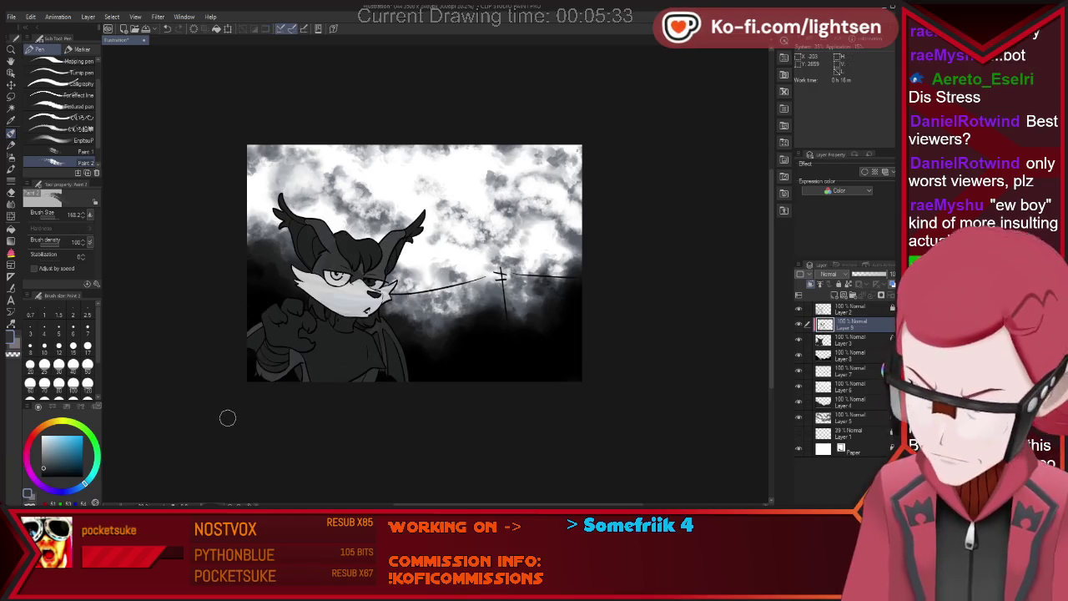
pyautogui.hotkey('ctrl', 'z')
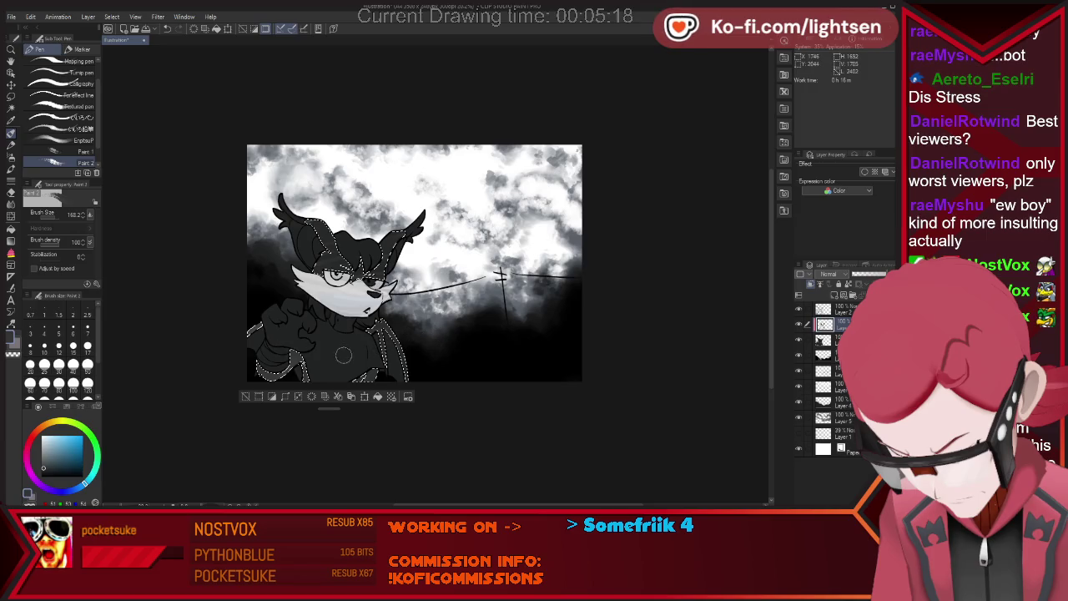
pyautogui.hotkey('ctrl', 'd')
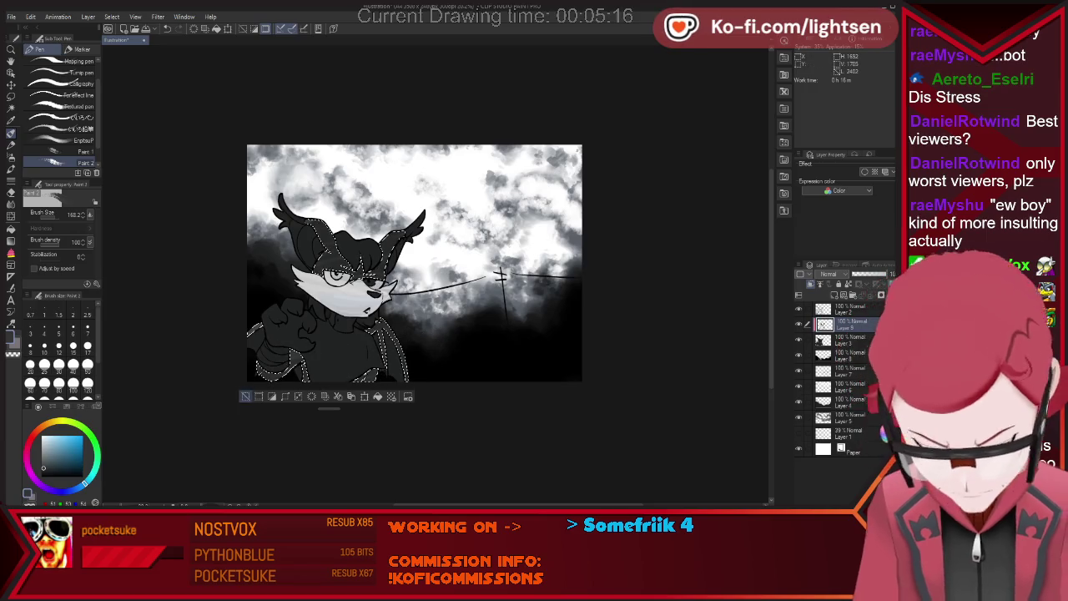
# Select both ears and paint them with grey sampled from the drawing.
pyautogui.press('w')
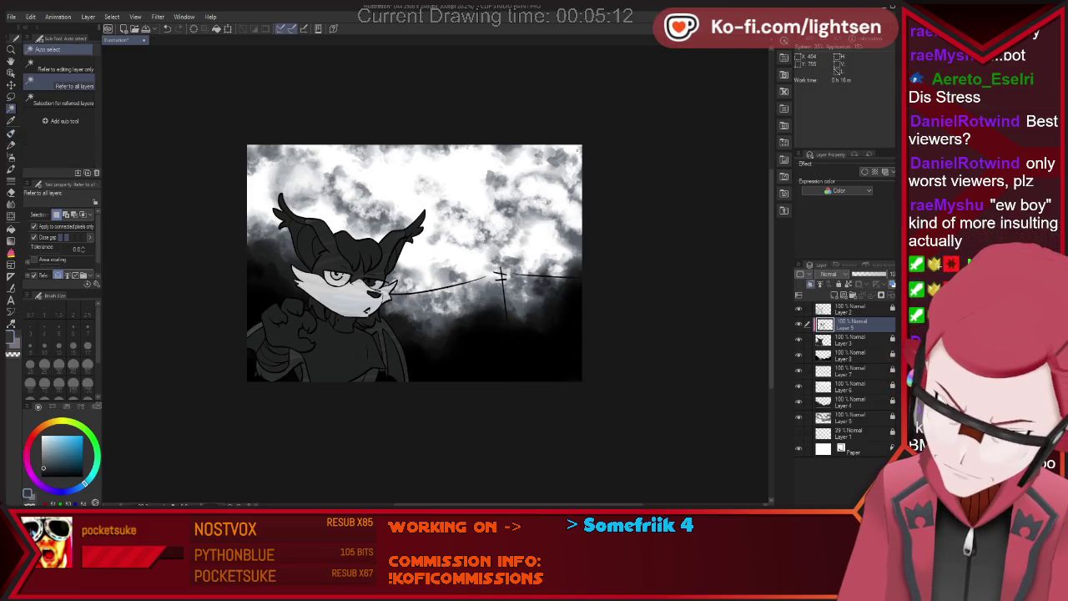
pyautogui.click(297, 229)
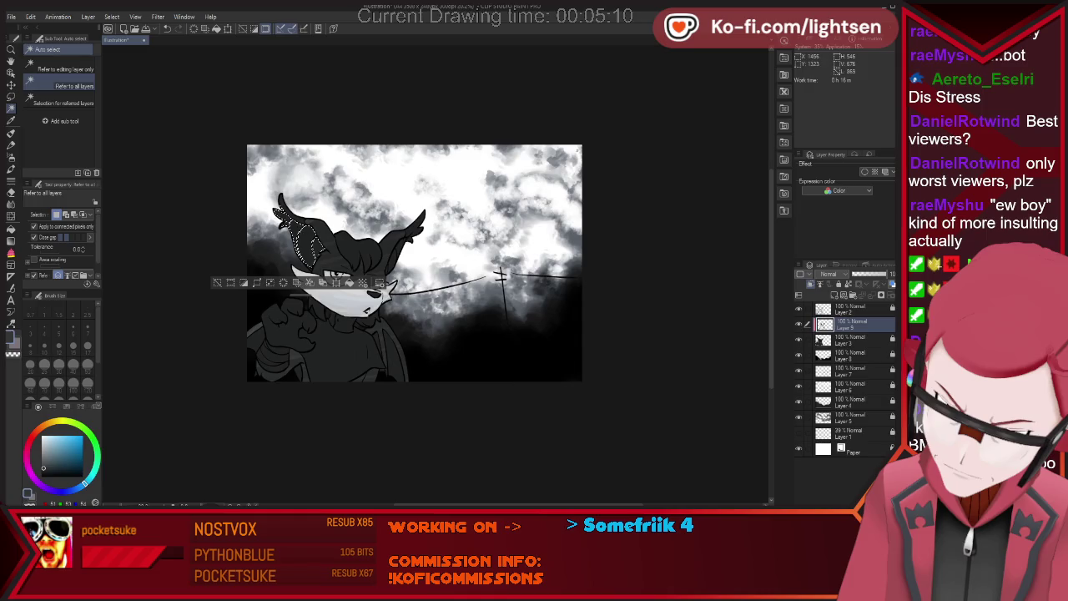
pyautogui.keyDown('shift'); pyautogui.click(399, 247); pyautogui.keyUp('shift')
pyautogui.press('i')
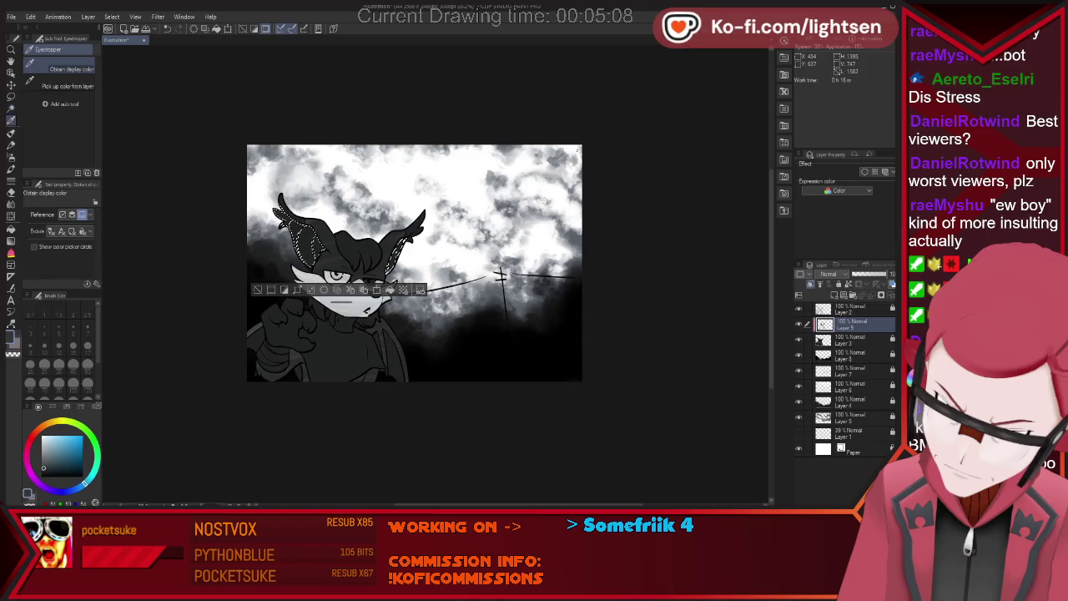
pyautogui.click(267, 307)
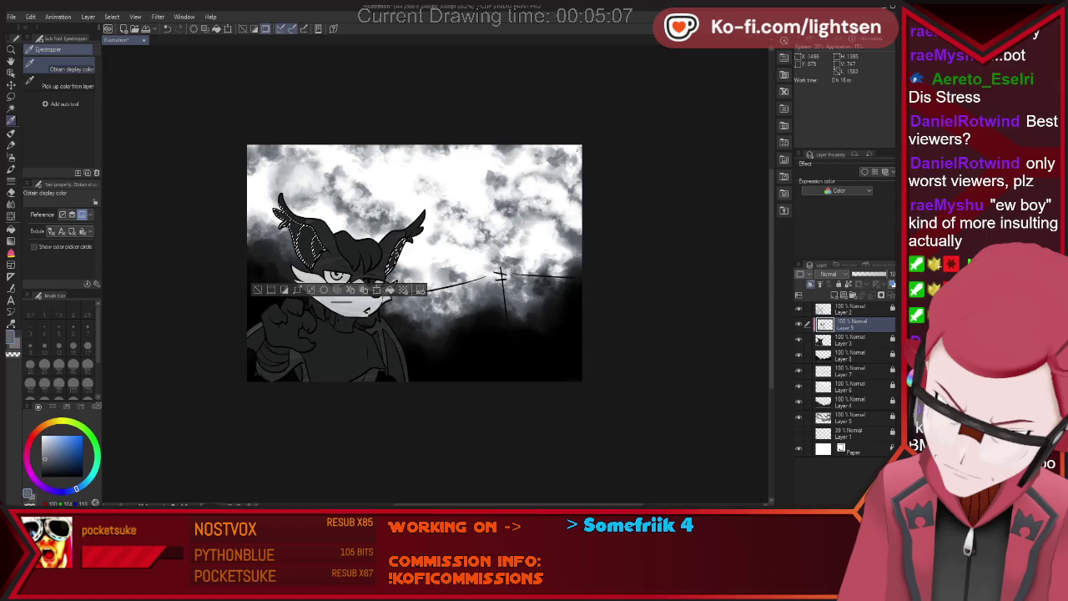
pyautogui.press('p')
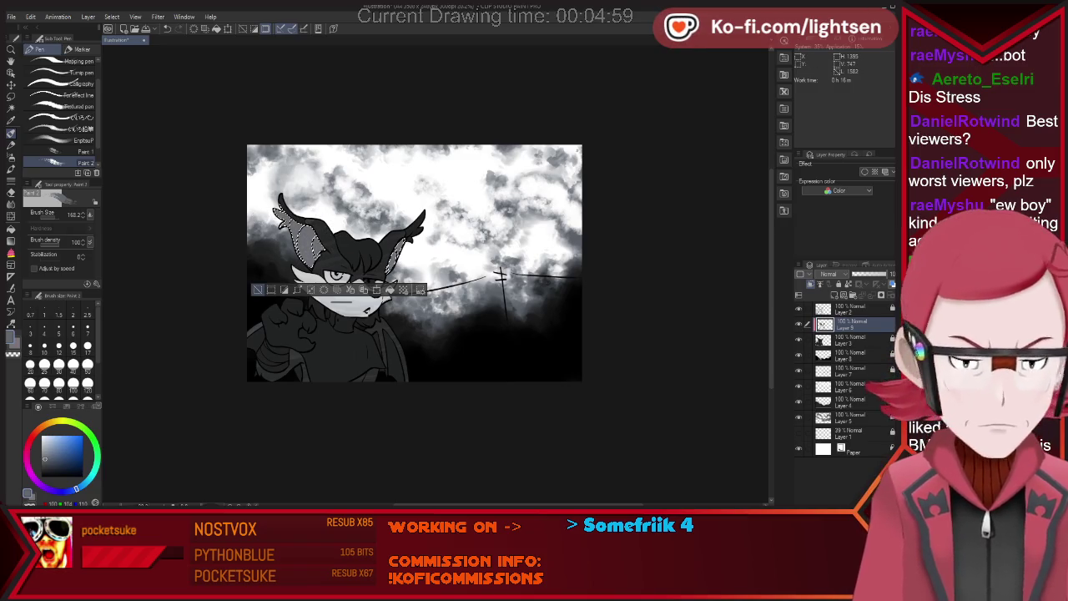
# Paint grey into the arm, lower body and face areas, then deselect.
pyautogui.press('w')
pyautogui.click(367, 351)
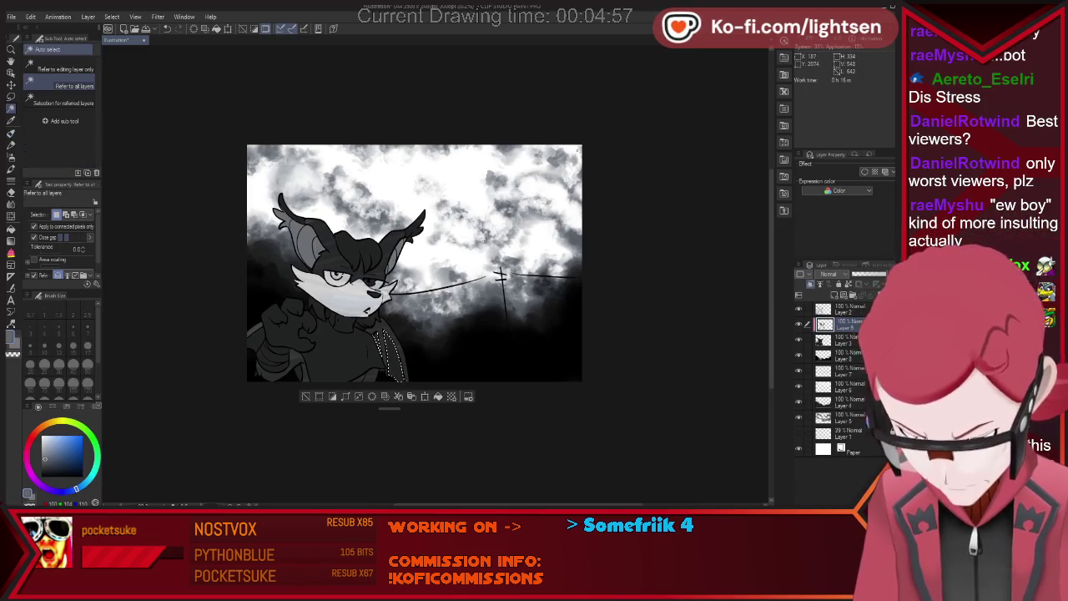
pyautogui.press('p')
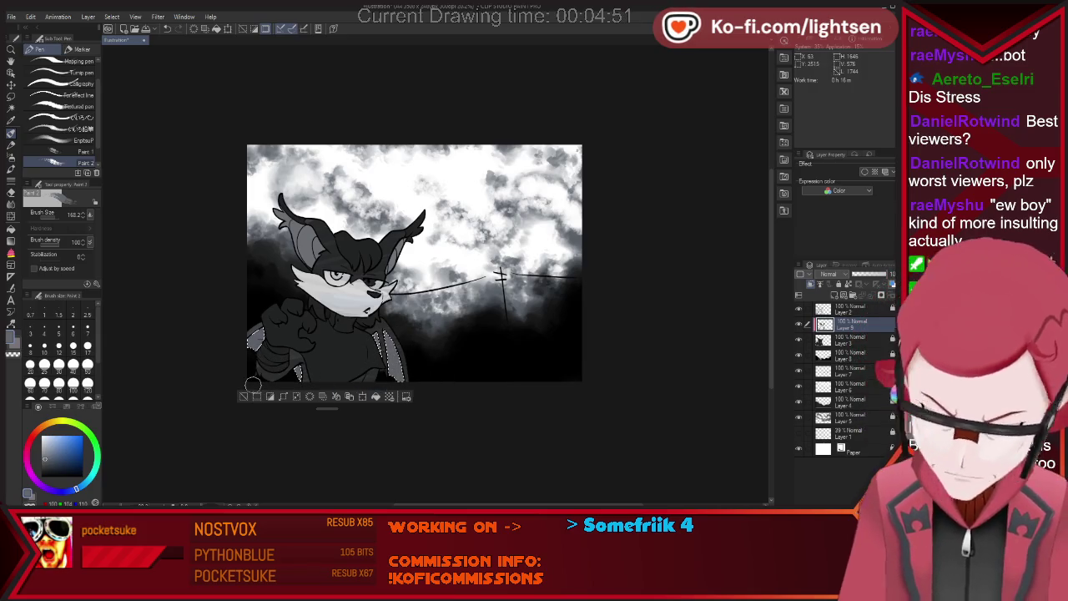
pyautogui.press('w')
pyautogui.click(368, 281)
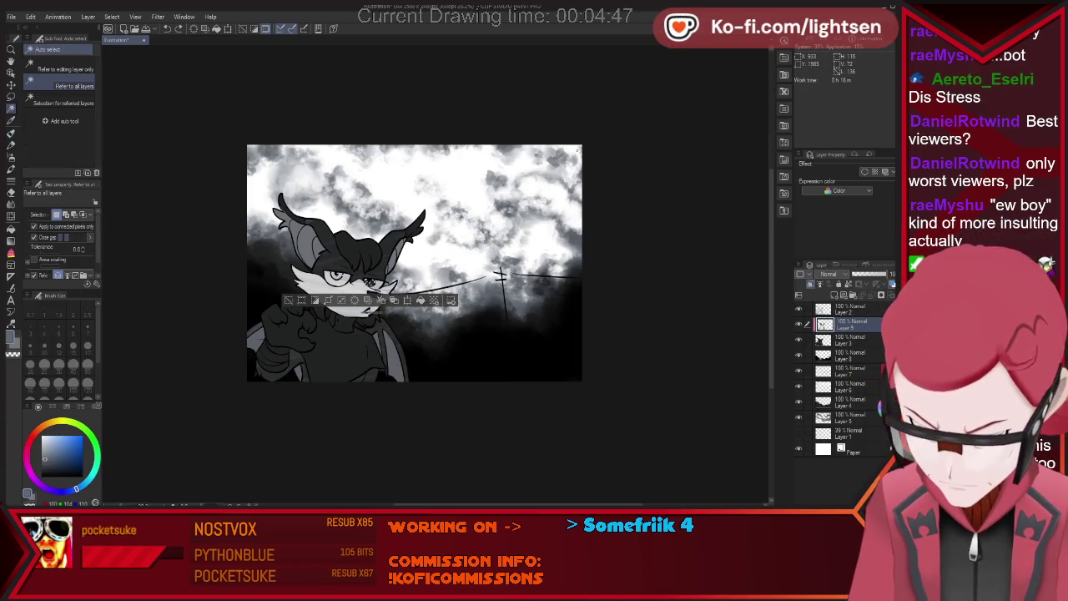
pyautogui.press('p')
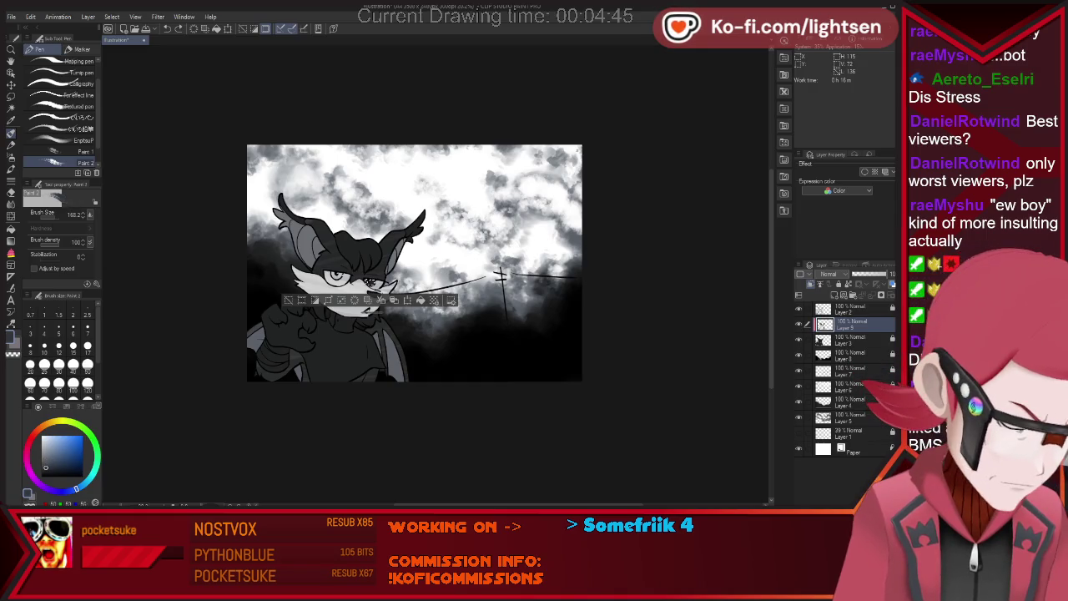
pyautogui.hotkey('ctrl', 'd')
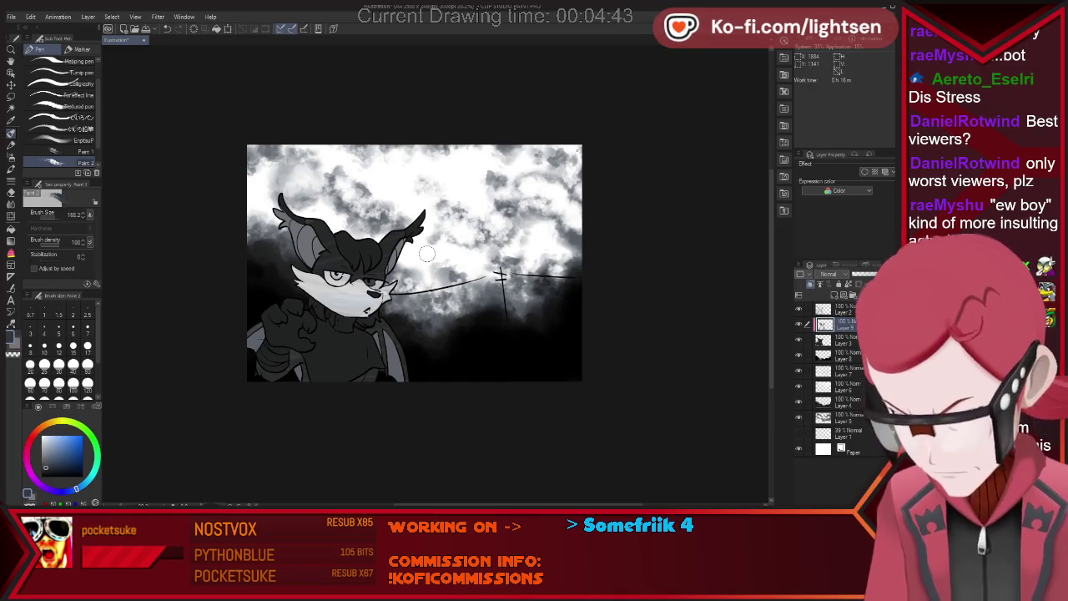
# Paint grey irises behind the glasses with a 6.7-size Pen while zoomed in on the face.
pyautogui.scroll(2, 393, 265)
pyautogui.scroll(2, 393, 266)
pyautogui.scroll(2, 408, 269)
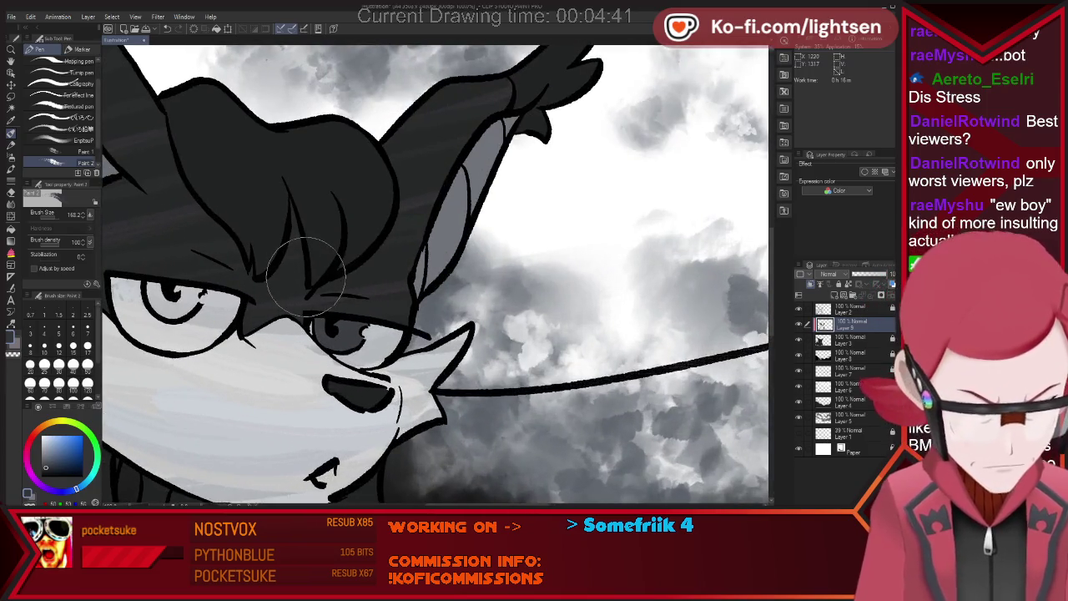
pyautogui.moveTo(434, 275); pyautogui.dragTo(392, 275)
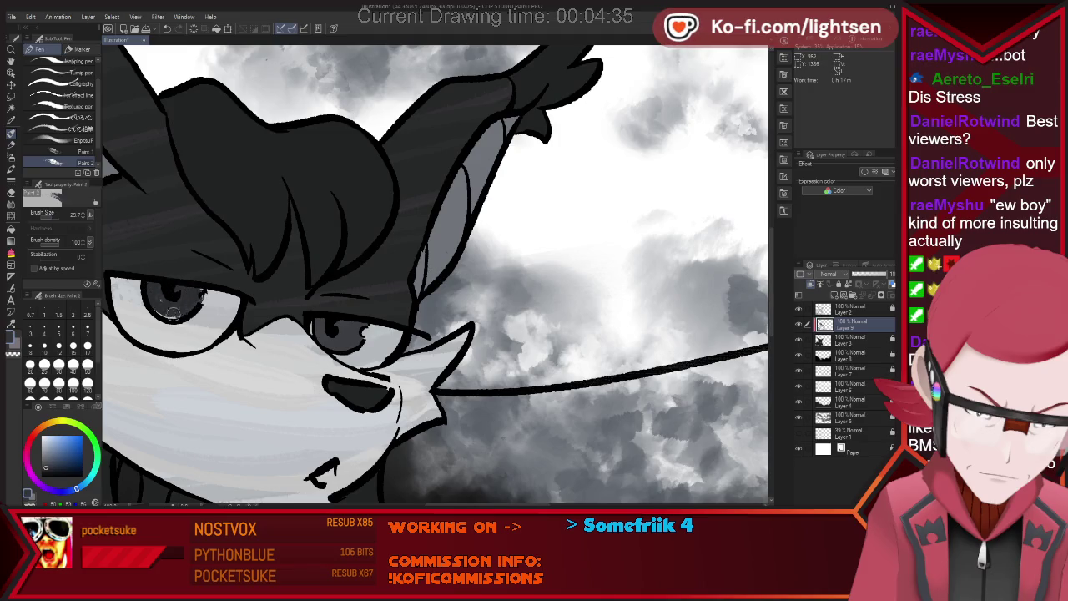
pyautogui.scroll(-5, 249, 245)
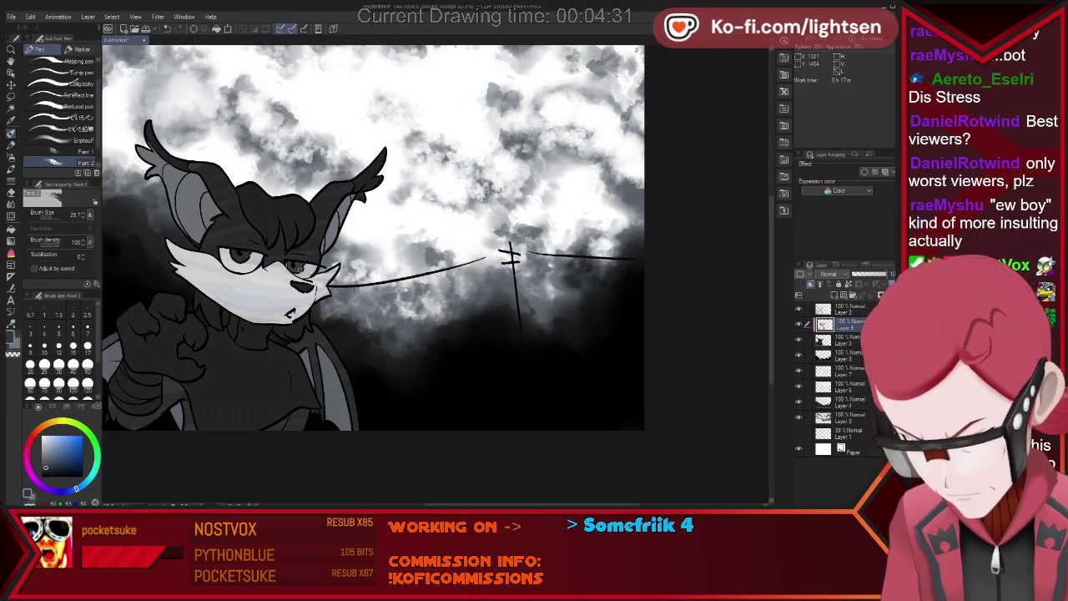
pyautogui.scroll(-1, 385, 305)
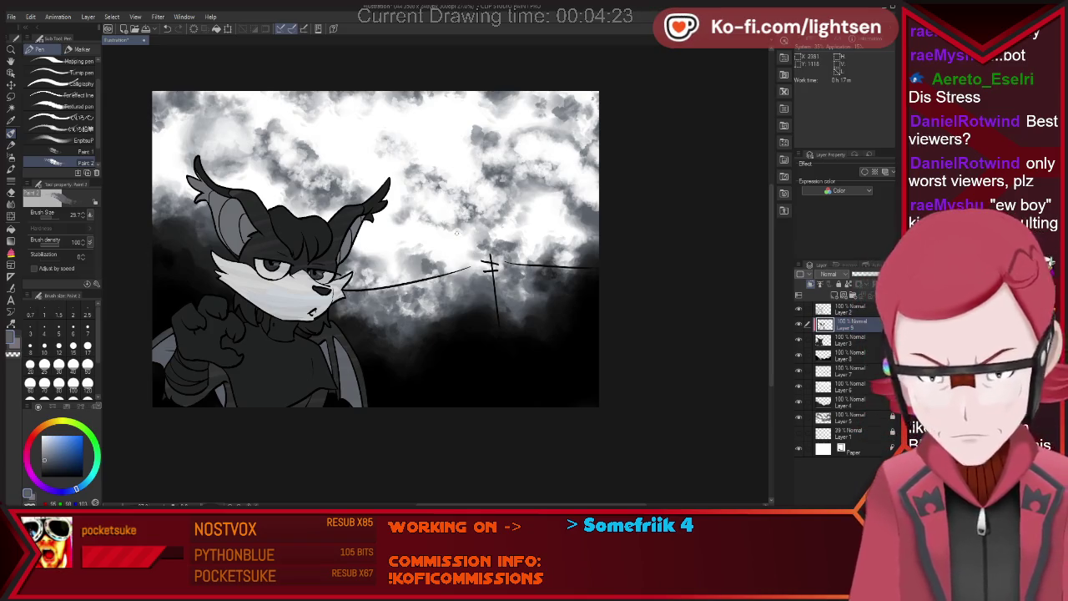
pyautogui.scroll(-2, 467, 217)
pyautogui.scroll(2, 317, 130)
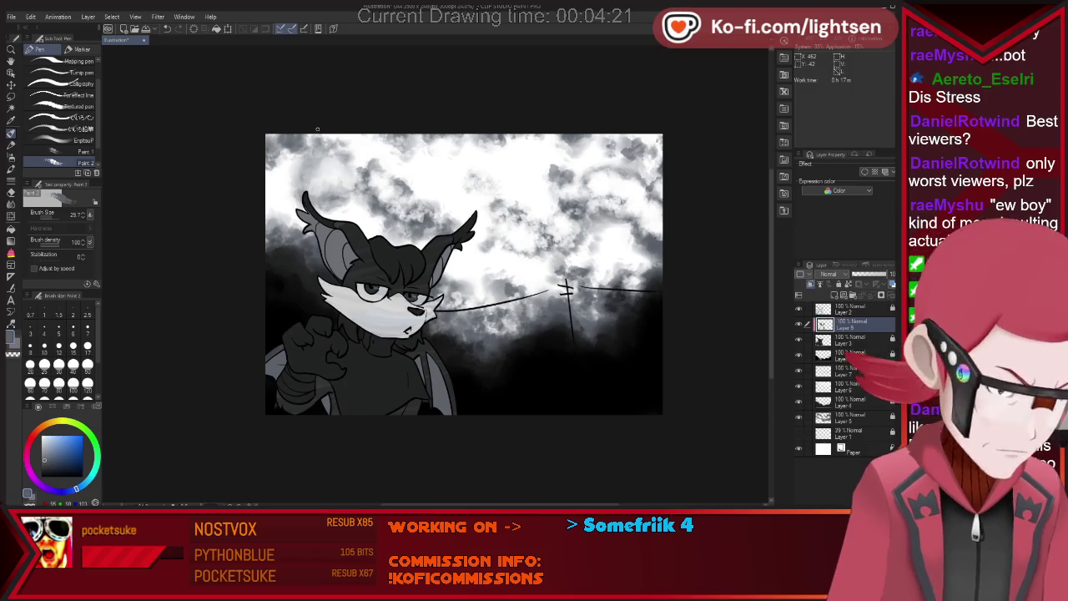
# Auto-select the hair strands and mouth area, paint them a sampled lighter grey, then deselect.
pyautogui.press('w')
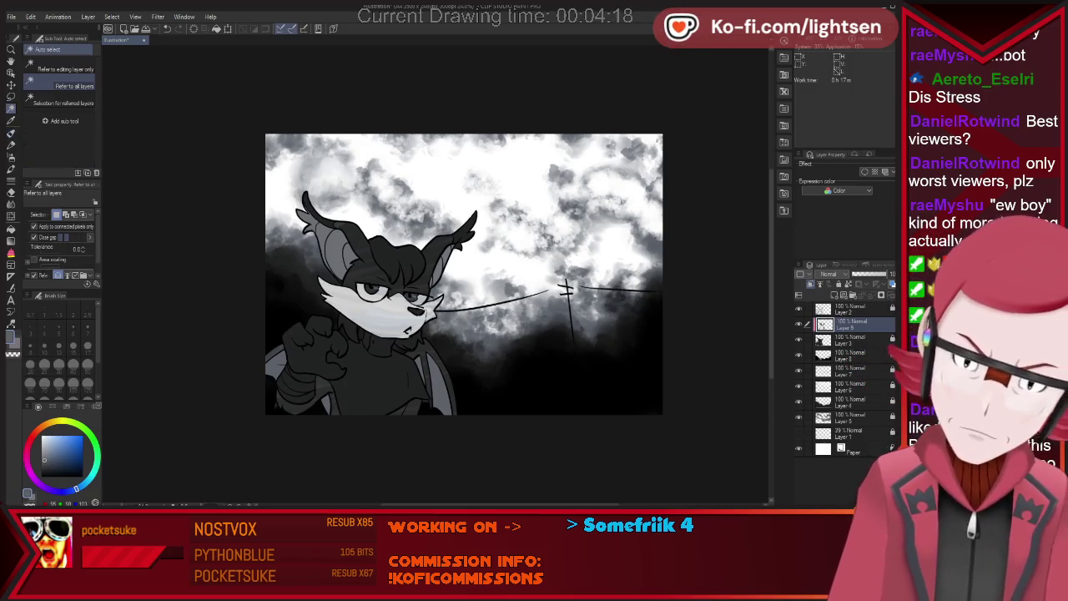
pyautogui.click(397, 267)
pyautogui.keyDown('shift'); pyautogui.click(409, 341); pyautogui.keyUp('shift')
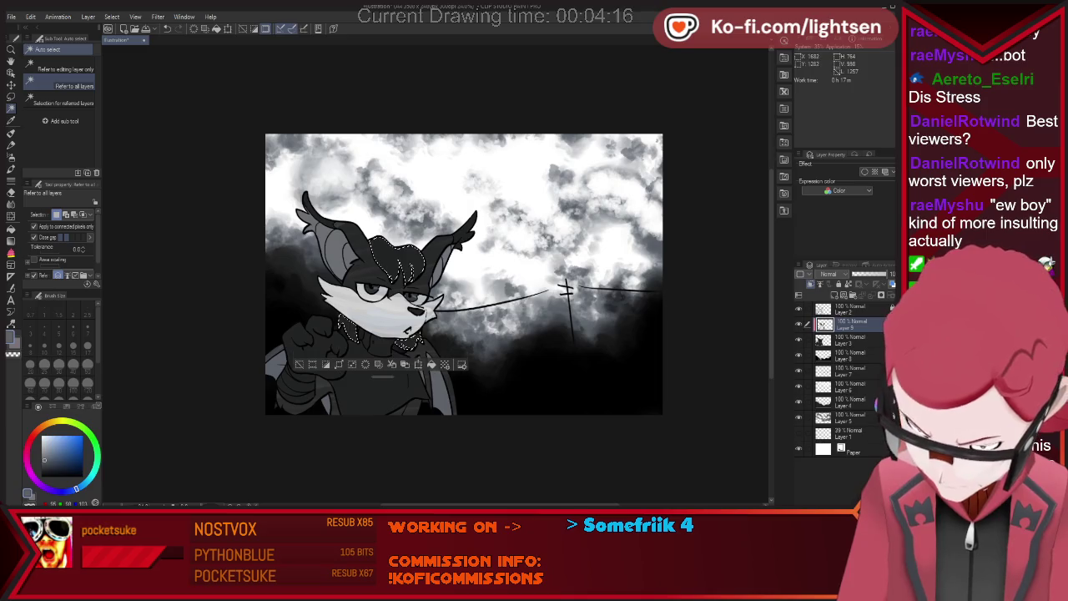
pyautogui.press('i')
pyautogui.press('p')
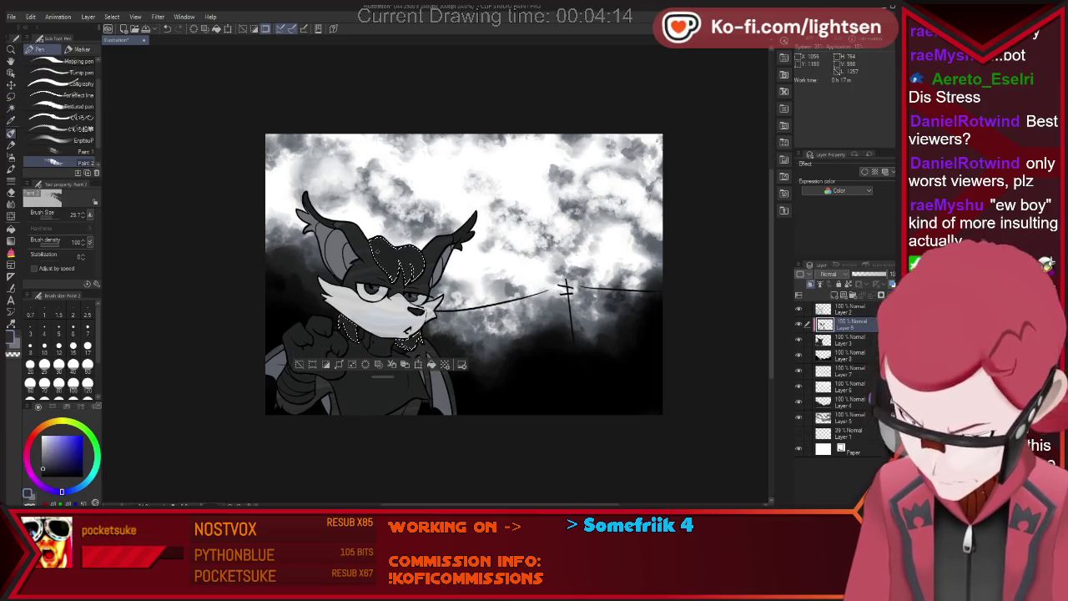
pyautogui.moveTo(388, 250)
pyautogui.mouseDown()
pyautogui.moveTo(415, 273)
pyautogui.moveTo(358, 244)
pyautogui.mouseUp()
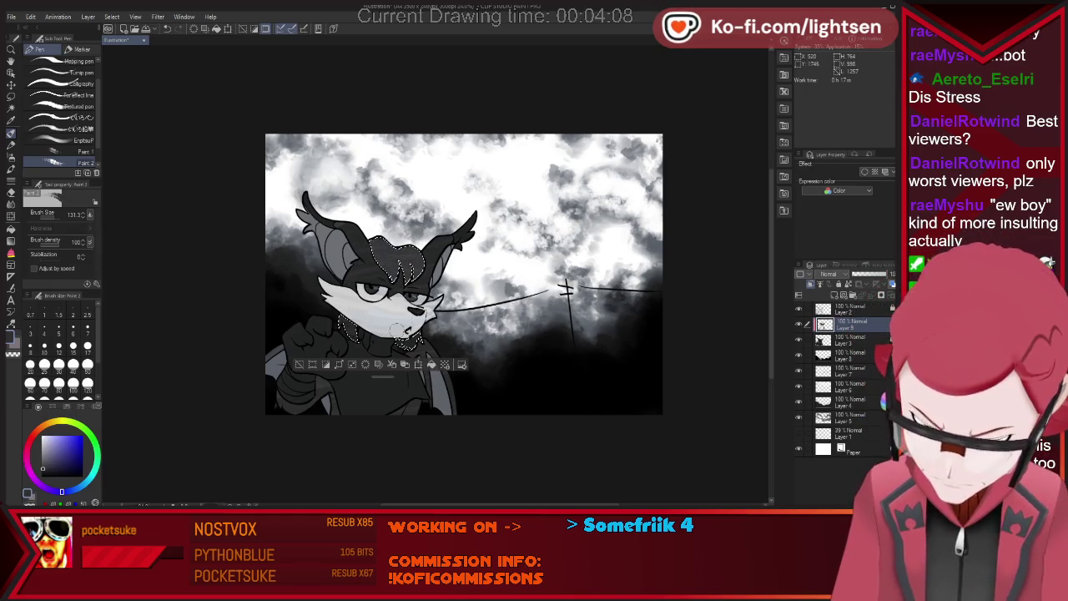
pyautogui.click(299, 364)
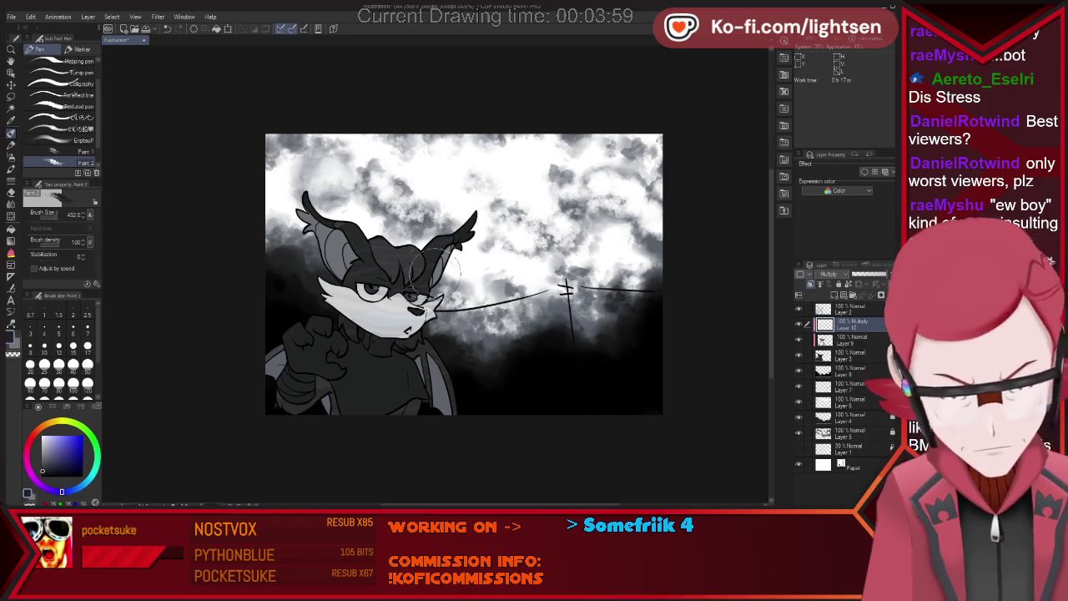
# Paint dark multiply bands across the lower body with an enlarged brush, after undoing two false starts.
pyautogui.moveTo(274, 358)
pyautogui.mouseDown()
pyautogui.moveTo(342, 386)
pyautogui.moveTo(605, 419)
pyautogui.mouseUp()
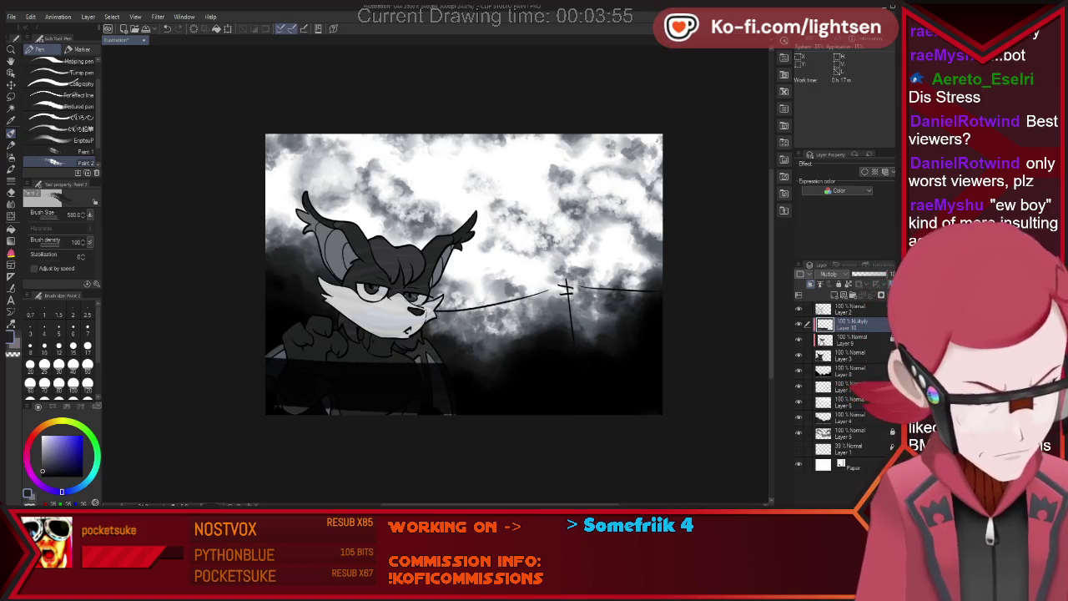
pyautogui.hotkey('ctrl', 'z')
pyautogui.press(']')
pyautogui.press(']')
pyautogui.press(']')
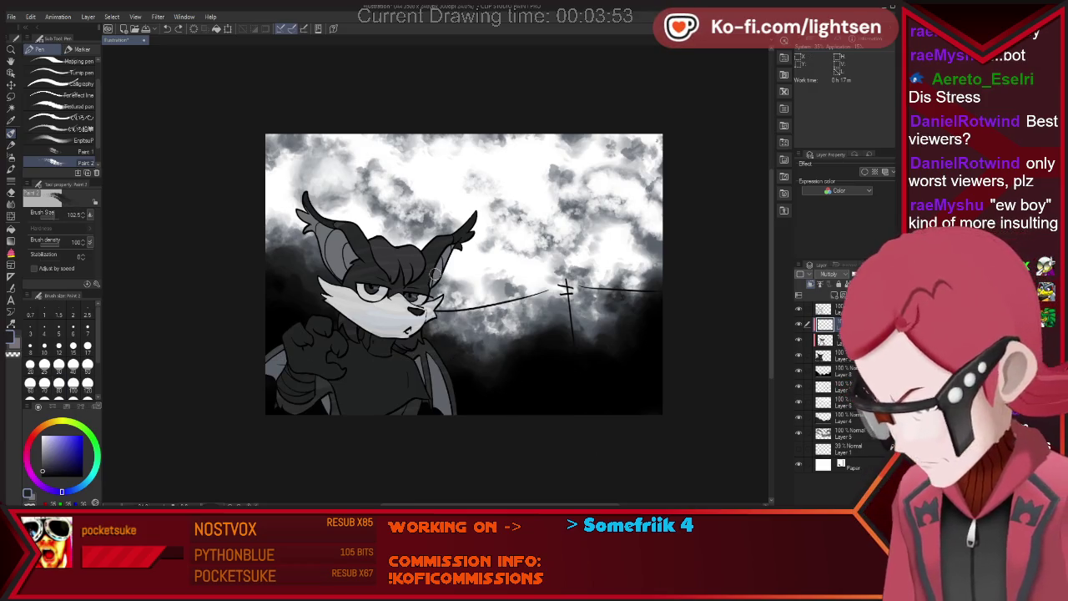
pyautogui.hotkey('ctrl', 'z')
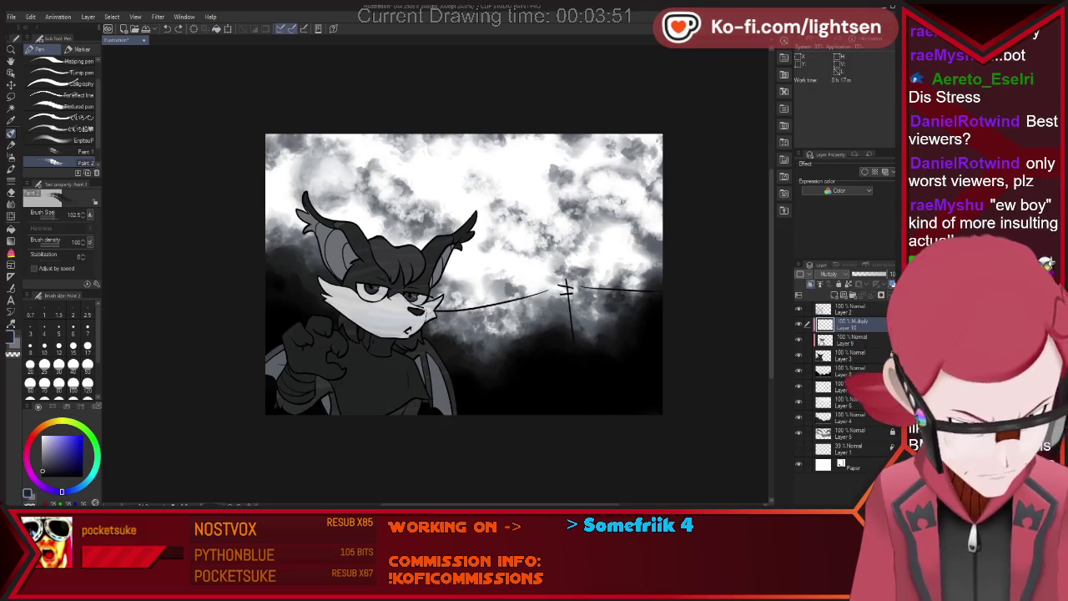
pyautogui.press(']')
pyautogui.press(']')
pyautogui.press(']')
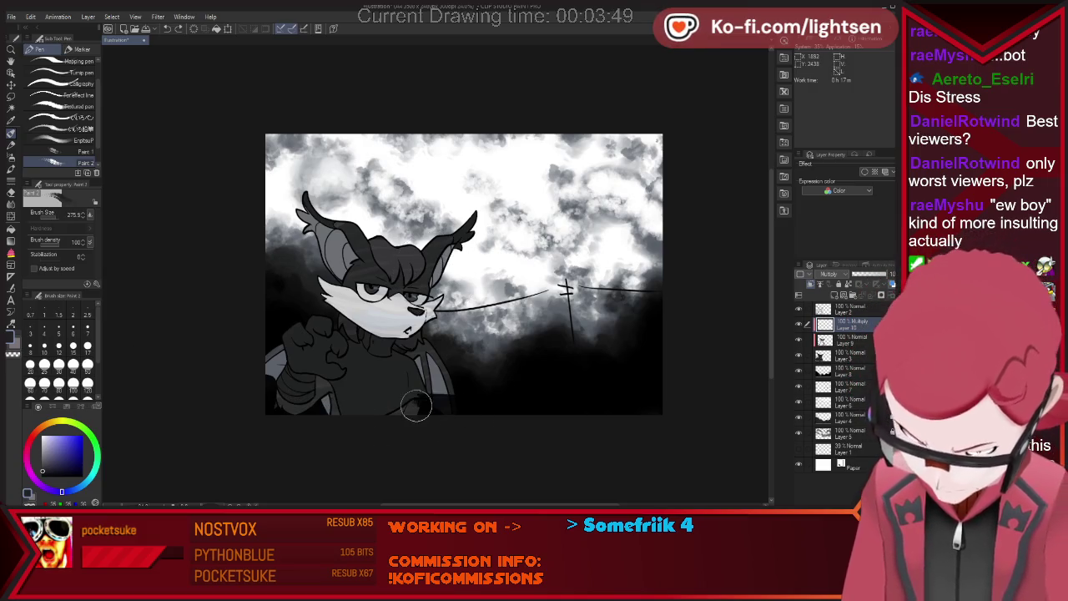
pyautogui.moveTo(432, 389); pyautogui.dragTo(447, 396)
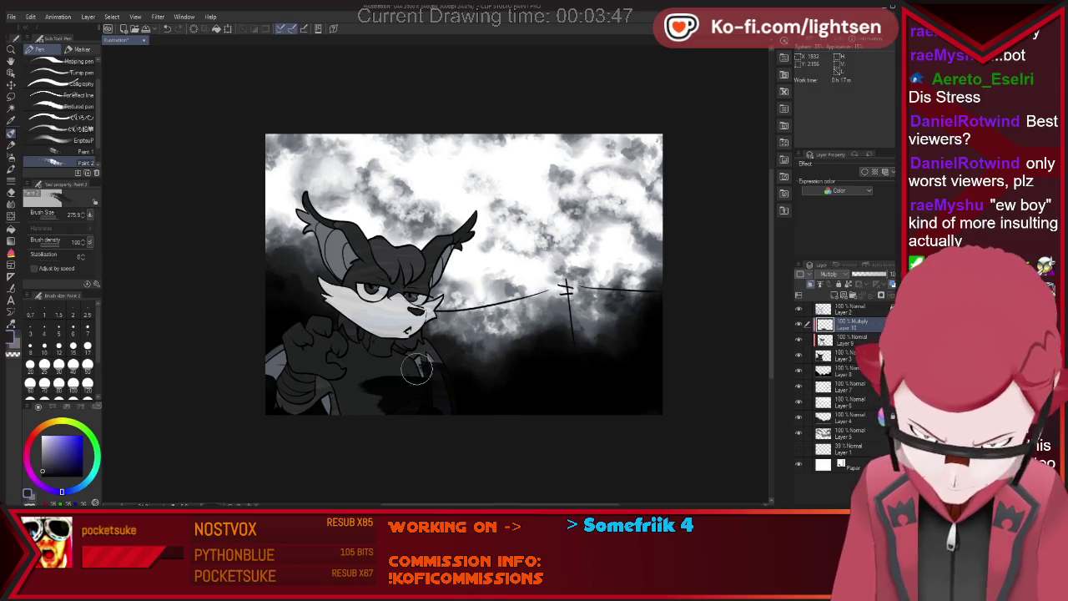
pyautogui.moveTo(298, 376); pyautogui.dragTo(384, 380)
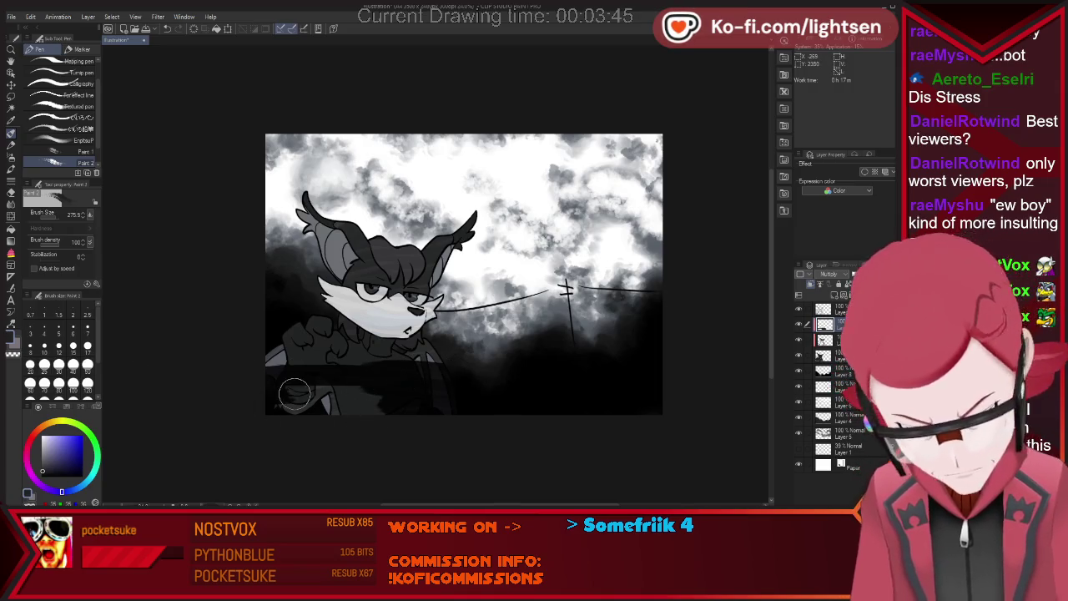
pyautogui.moveTo(292, 392); pyautogui.dragTo(385, 405)
# Darken the arm, chin, mouth and eye areas, then fade the multiply layer to about 39%.
pyautogui.moveTo(307, 360)
pyautogui.mouseDown()
pyautogui.moveTo(214, 359)
pyautogui.moveTo(489, 353)
pyautogui.moveTo(318, 347)
pyautogui.moveTo(421, 346)
pyautogui.mouseUp()
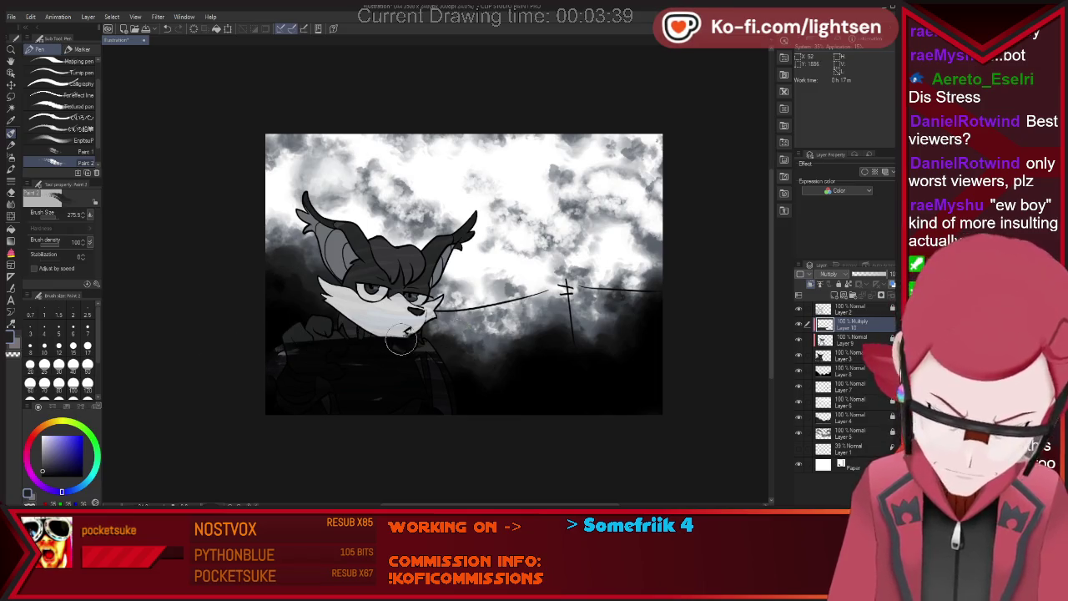
pyautogui.moveTo(232, 342); pyautogui.dragTo(404, 341)
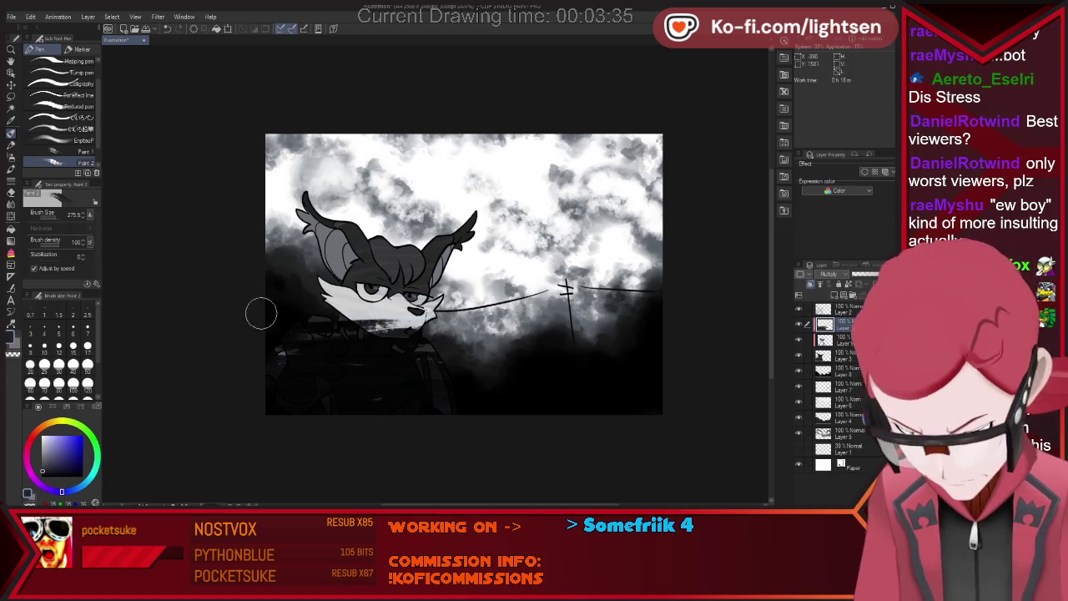
pyautogui.moveTo(550, 313)
pyautogui.mouseDown()
pyautogui.moveTo(342, 310)
pyautogui.moveTo(417, 302)
pyautogui.moveTo(365, 284)
pyautogui.mouseUp()
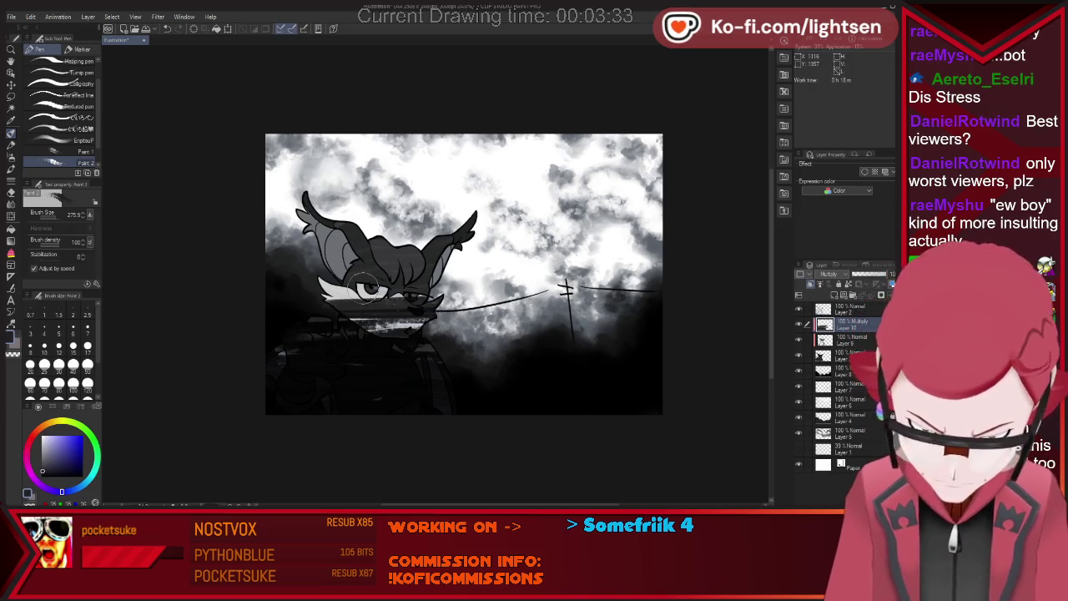
pyautogui.moveTo(276, 299); pyautogui.dragTo(546, 294)
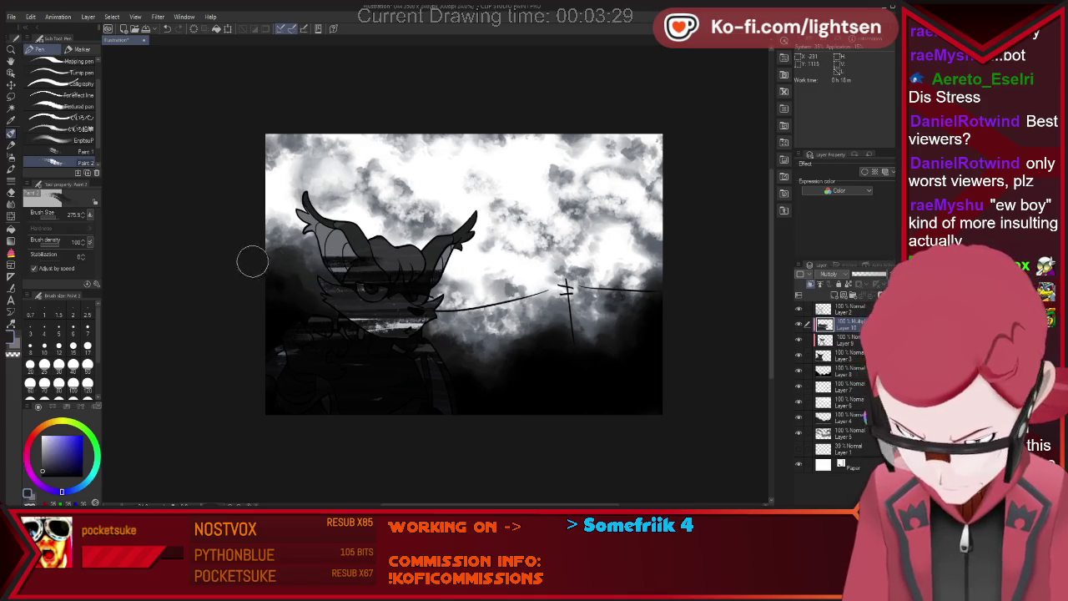
pyautogui.moveTo(886, 274); pyautogui.dragTo(867, 273)
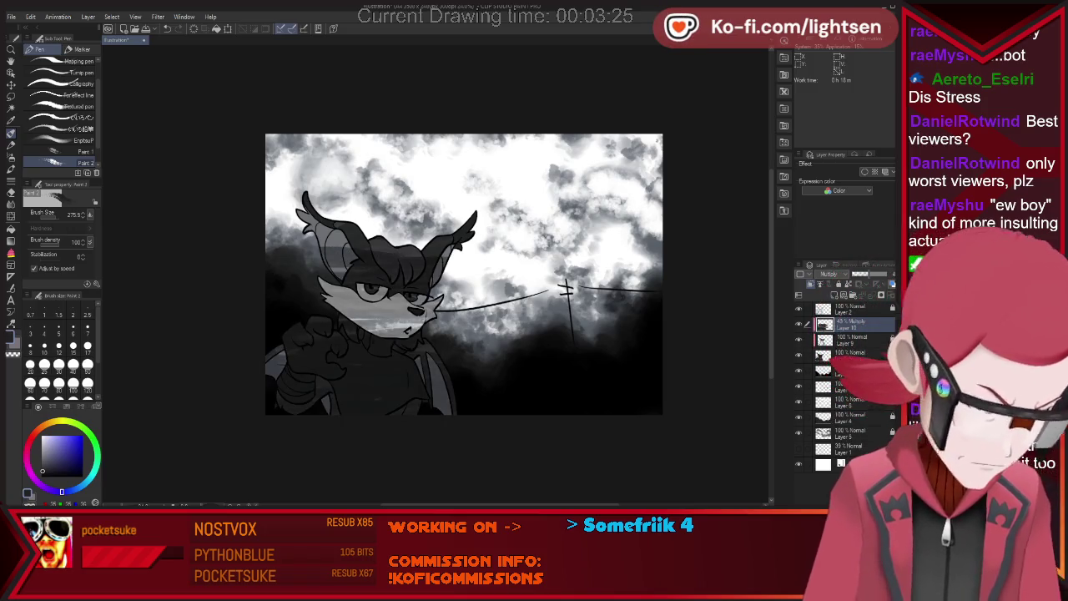
# Paint light Pen strokes across the character's face and shoulder.
pyautogui.press('e')
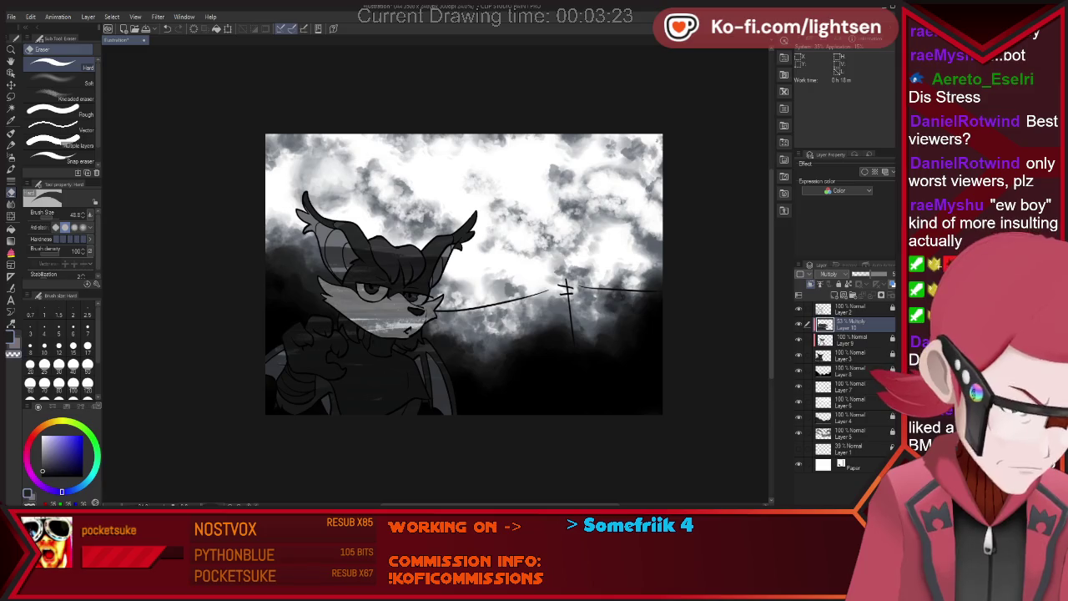
pyautogui.press('p')
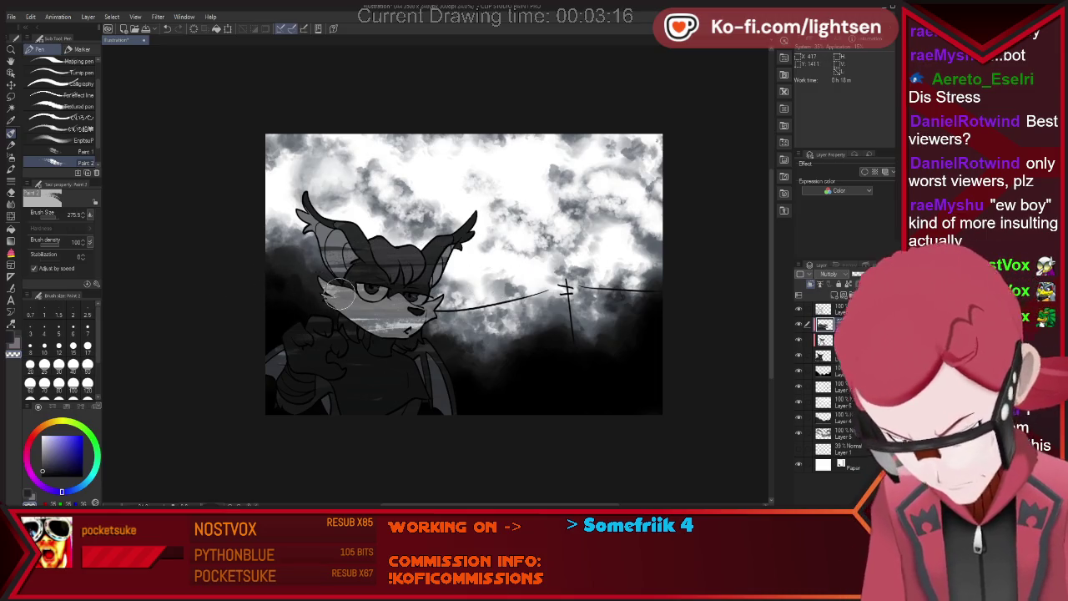
pyautogui.moveTo(322, 292); pyautogui.dragTo(401, 302)
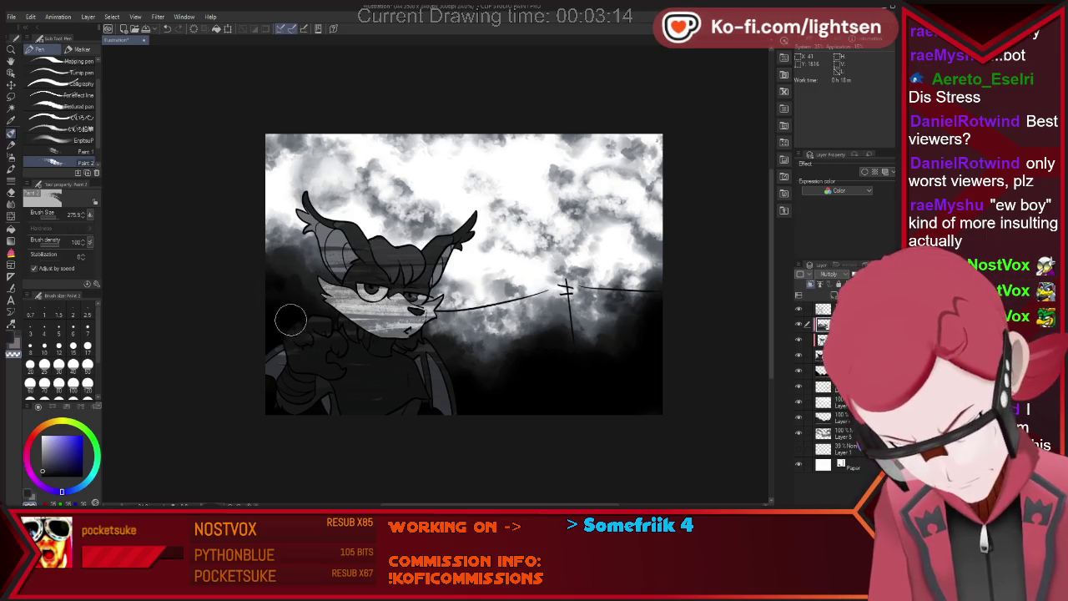
pyautogui.moveTo(391, 349)
pyautogui.mouseDown()
pyautogui.moveTo(308, 351)
pyautogui.moveTo(400, 369)
pyautogui.mouseUp()
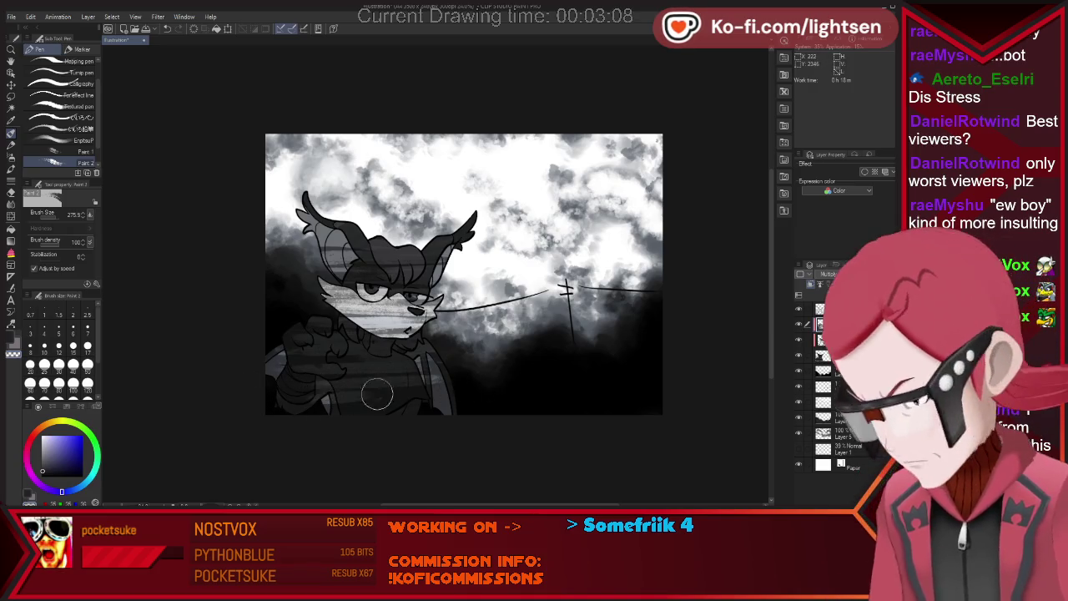
# Soften the strokes with a 452.8 soft eraser and 275.9 airbrush, then activate the top layer.
pyautogui.press('e')
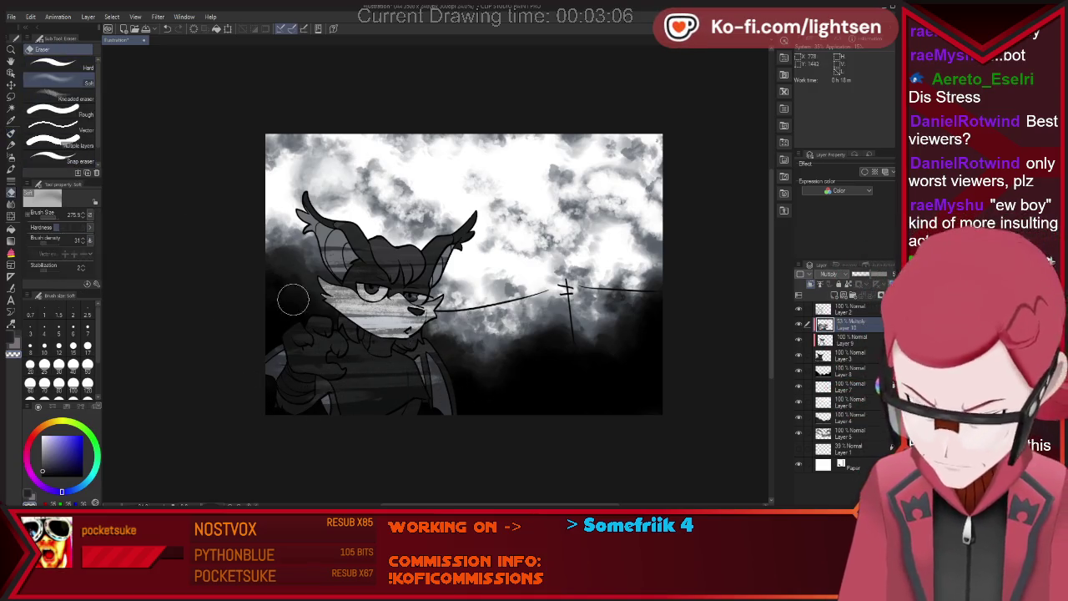
pyautogui.press(']')
pyautogui.press(']')
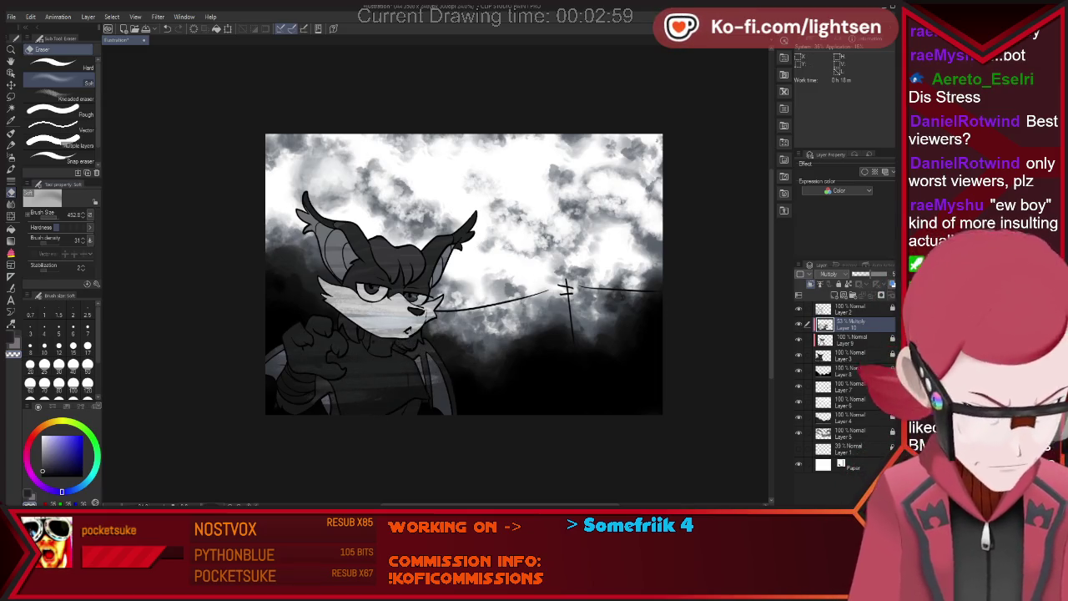
pyautogui.press('p')
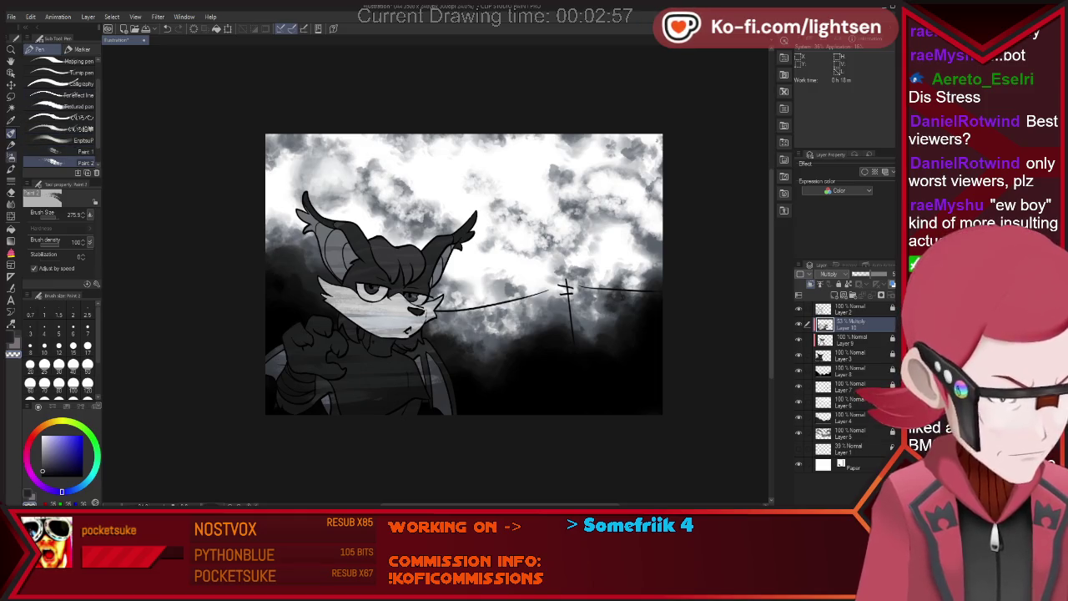
pyautogui.press('b')
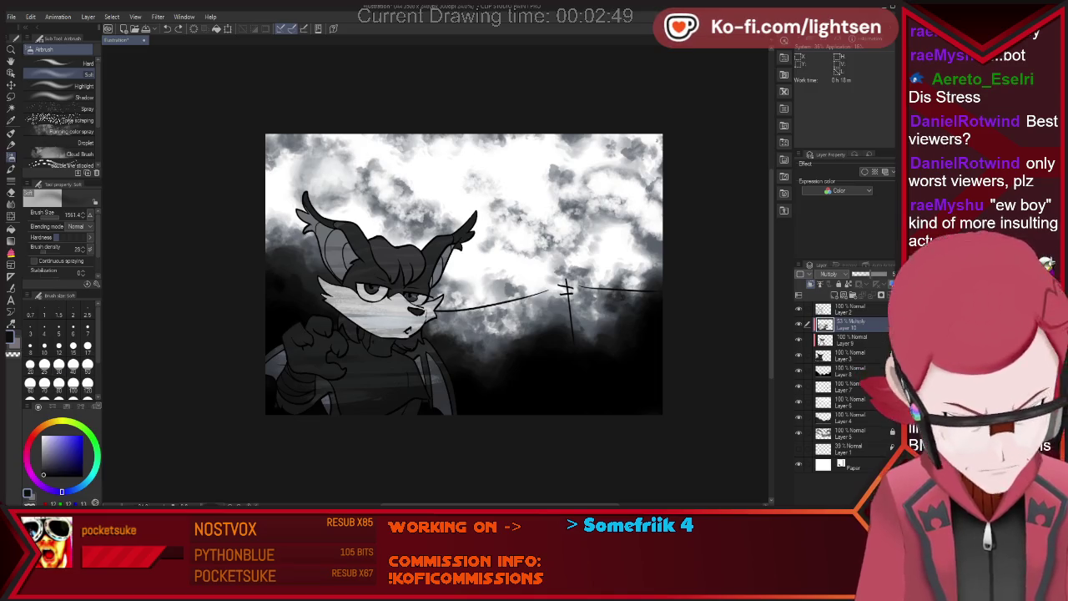
pyautogui.press('[')
pyautogui.press('[')
pyautogui.press('[')
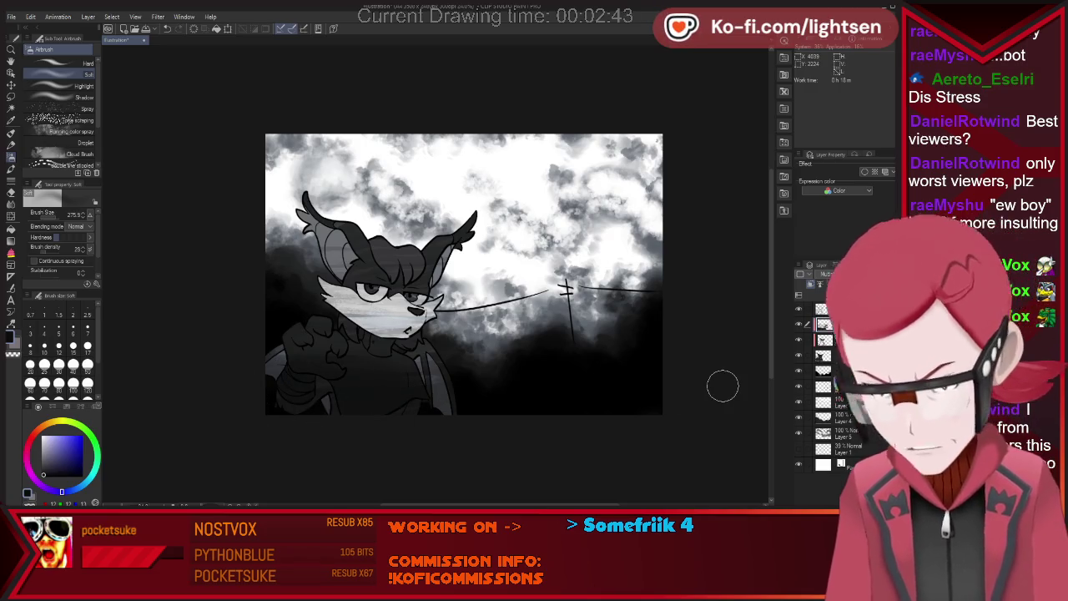
pyautogui.press('p')
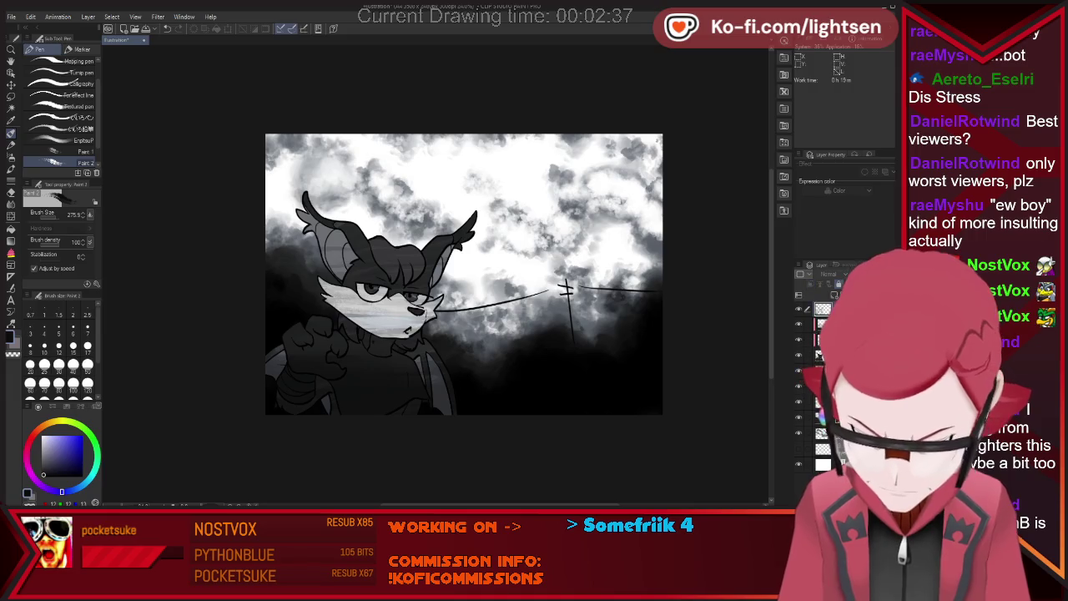
pyautogui.click(843, 309)
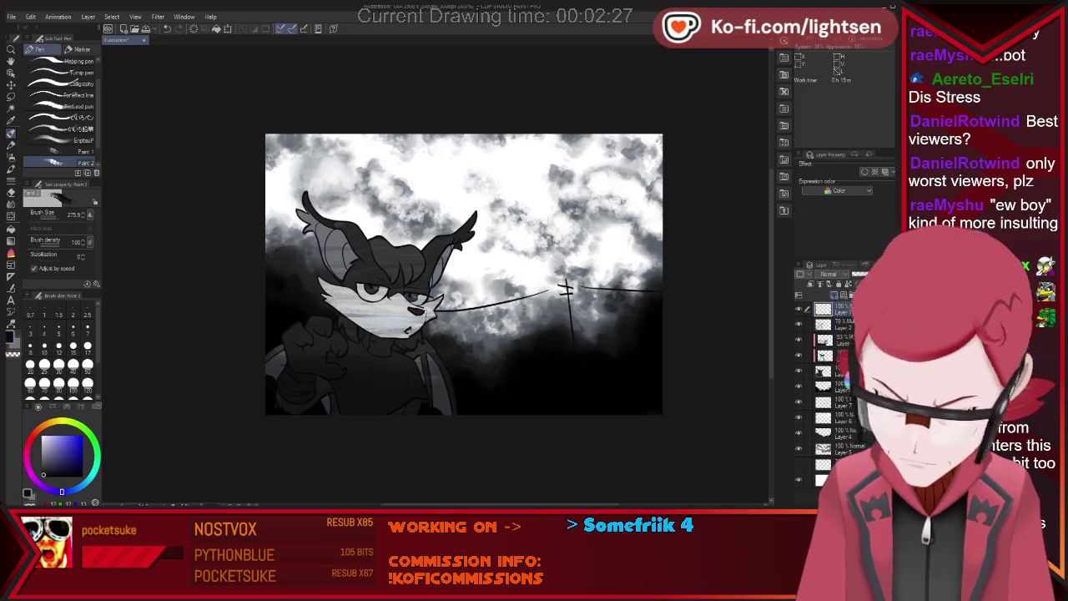
# Letter GRAYSCALE bottom-right with a 16 px pen, fix the final E, and dim the layer to 61%.
pyautogui.press('i')
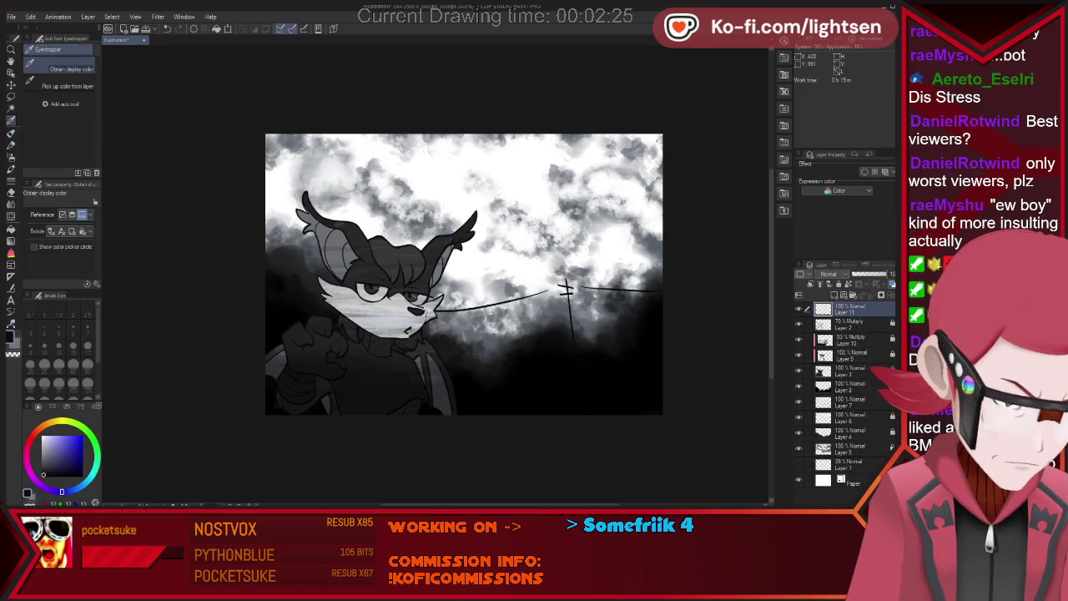
pyautogui.press('p')
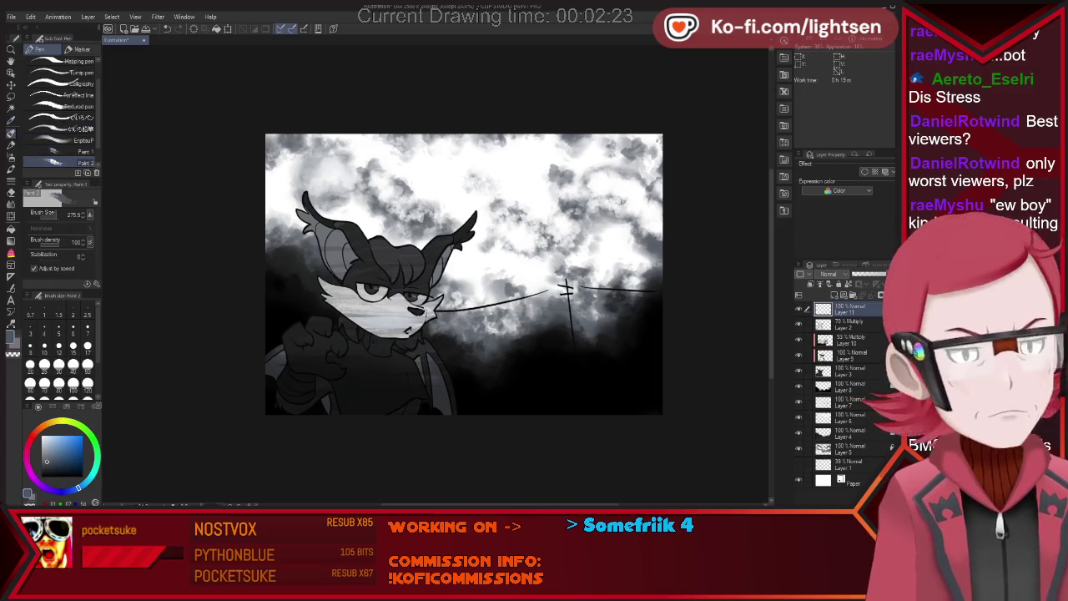
pyautogui.click(59, 117)
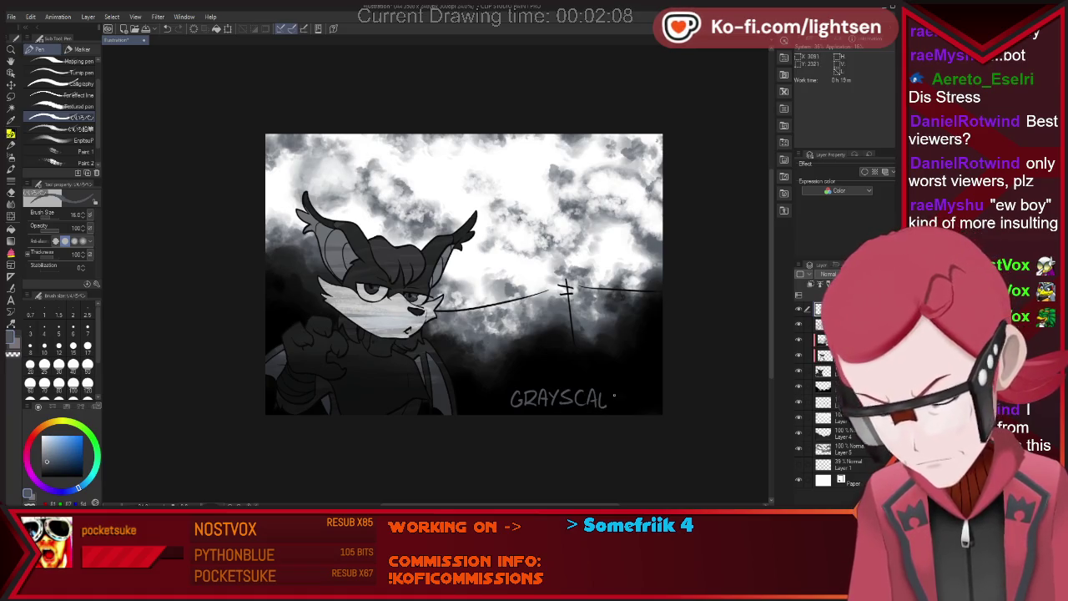
pyautogui.hotkey('ctrl', 'z')
pyautogui.hotkey('ctrl', 'z')
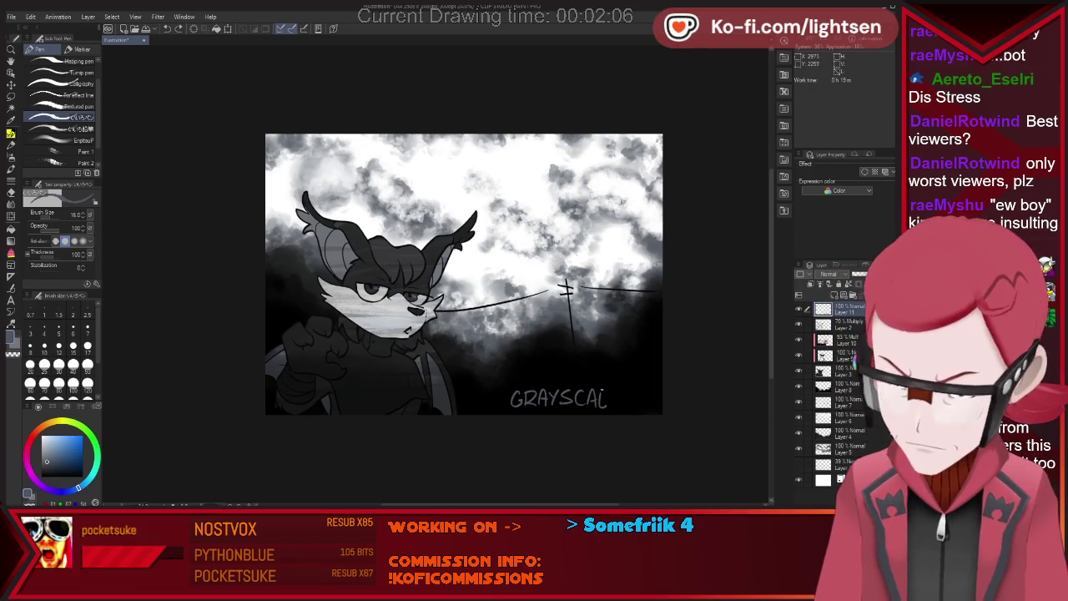
pyautogui.hotkey('ctrl', 'y')
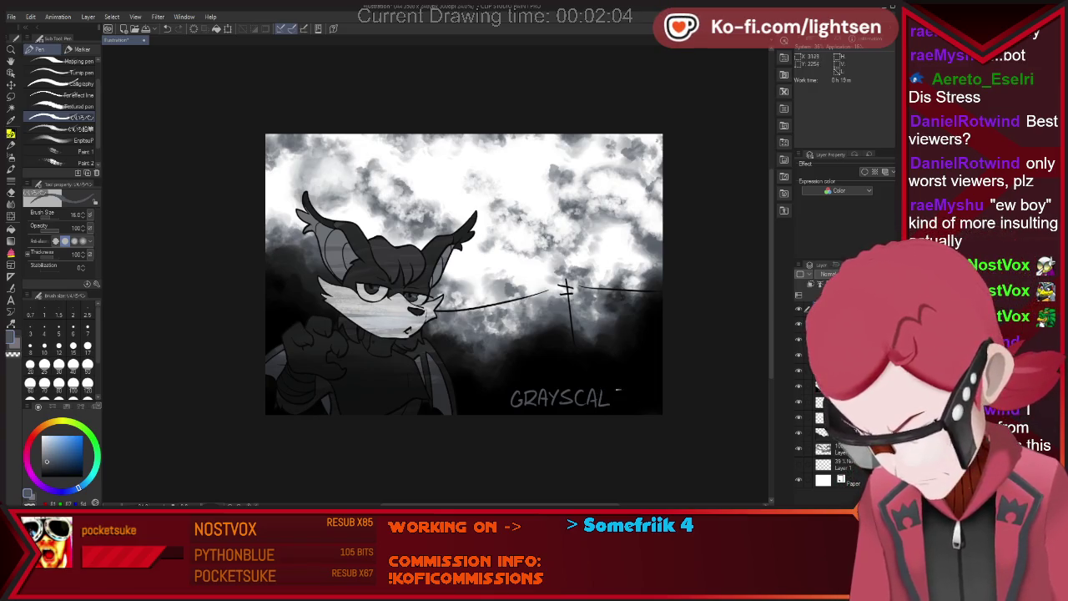
pyautogui.hotkey('ctrl', 'y')
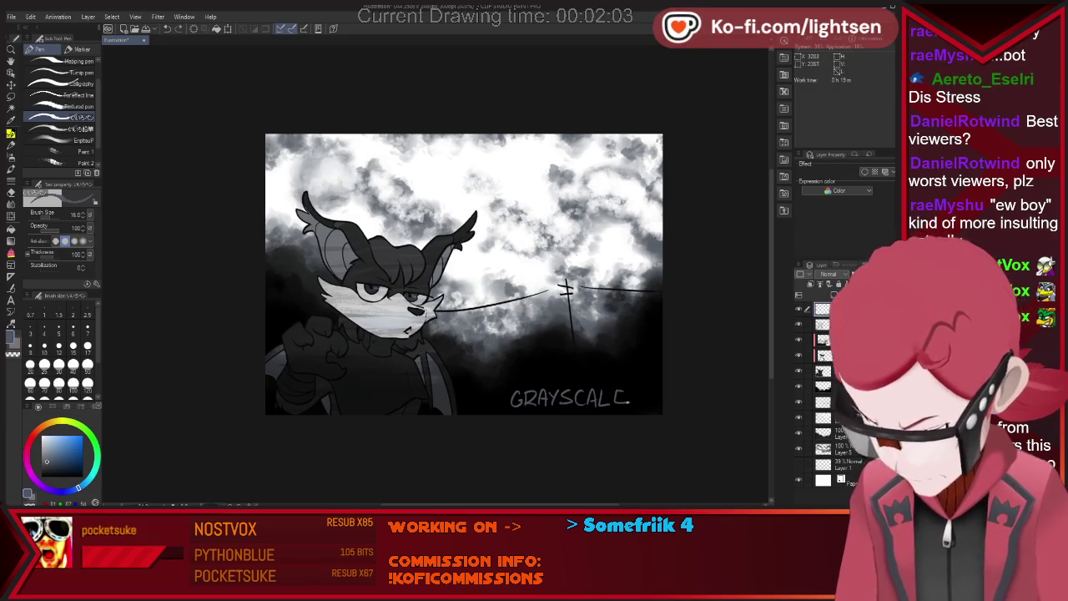
pyautogui.hotkey('ctrl', 'y')
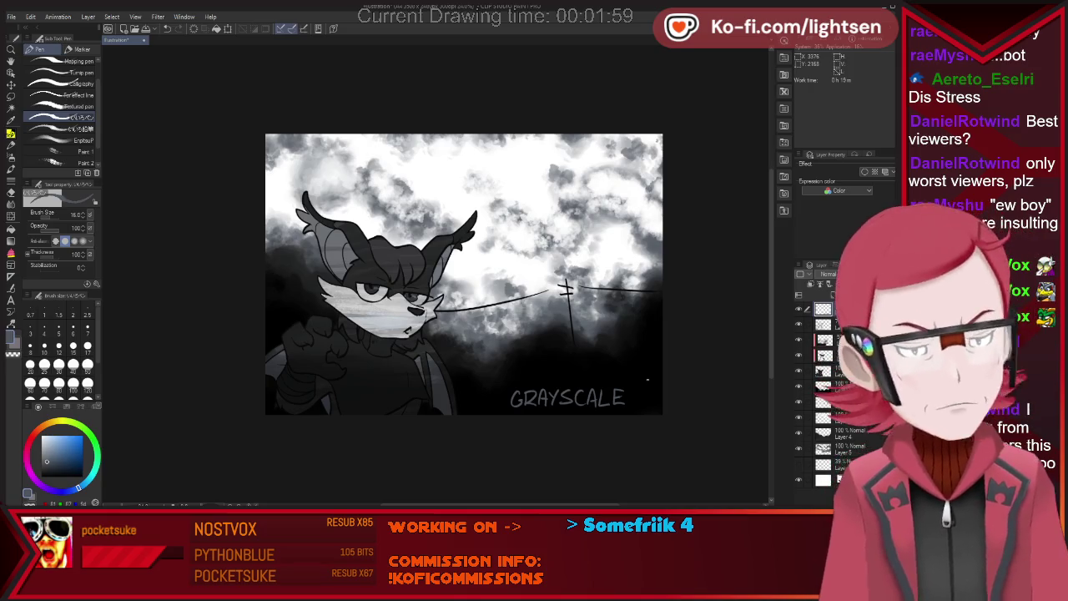
pyautogui.hotkey('ctrl', 'y')
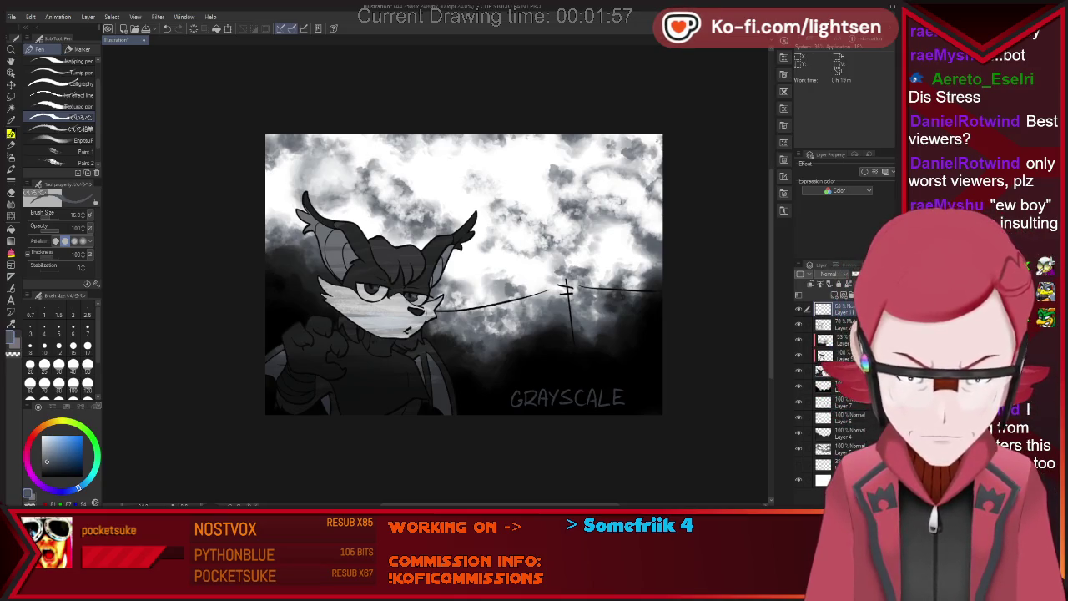
pyautogui.hotkey('ctrl', 'y')
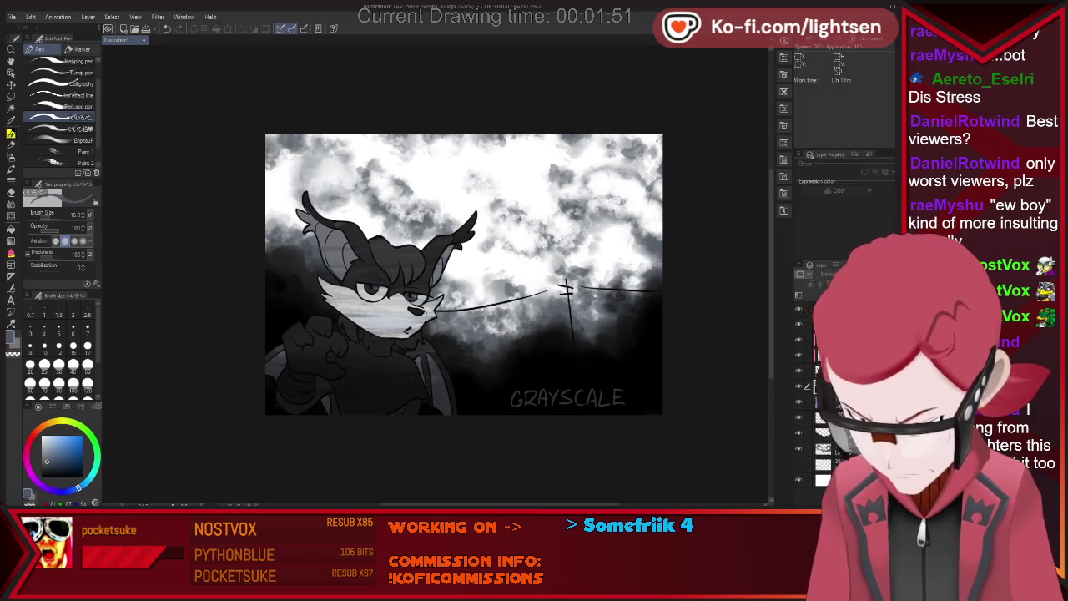
pyautogui.hotkey('ctrl', 'z')
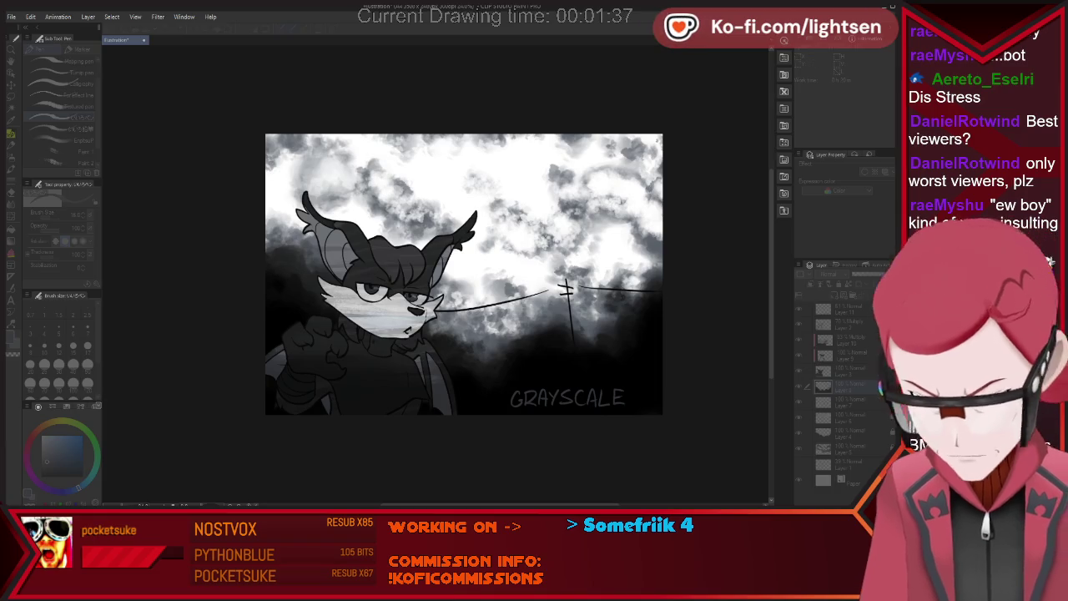
# Undo and redo the dark shading along the canvas bottom to compare.
pyautogui.hotkey('ctrl', 'z')
pyautogui.hotkey('ctrl', 'y')
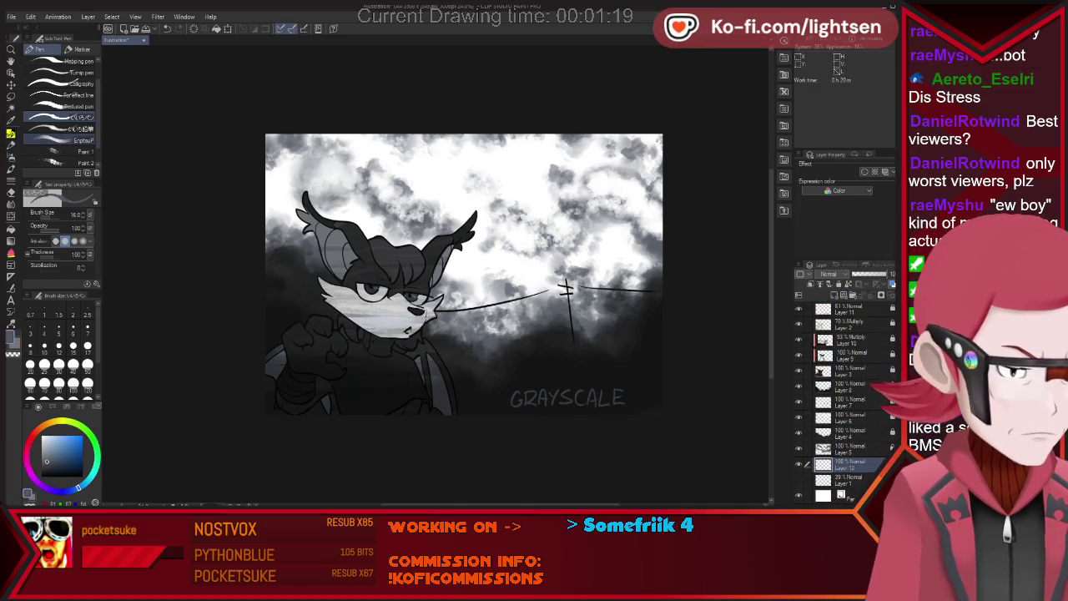
# Paint white clouds along the horizon right of the face, then trim them with a soft eraser.
pyautogui.press('b')
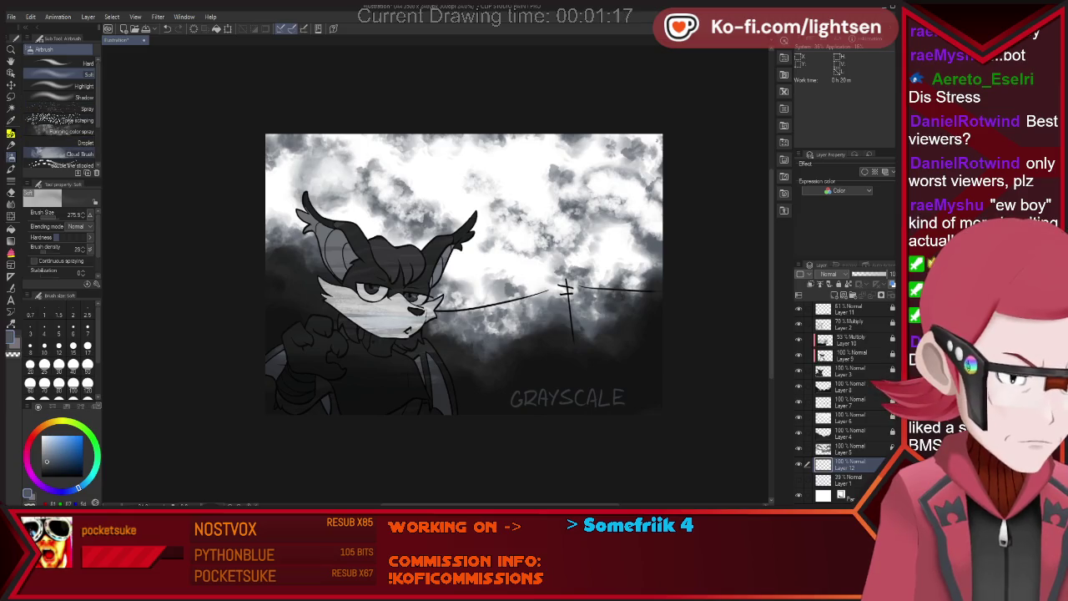
pyautogui.click(79, 153)
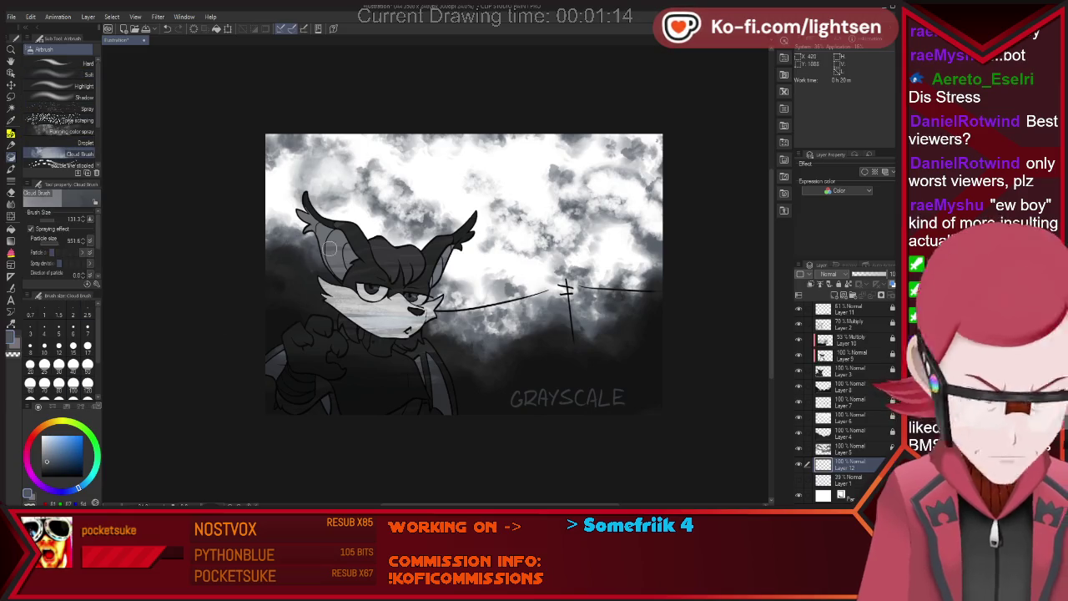
pyautogui.moveTo(504, 292)
pyautogui.mouseDown()
pyautogui.moveTo(476, 279)
pyautogui.moveTo(626, 250)
pyautogui.moveTo(412, 247)
pyautogui.moveTo(267, 215)
pyautogui.moveTo(493, 227)
pyautogui.moveTo(510, 192)
pyautogui.moveTo(539, 225)
pyautogui.mouseUp()
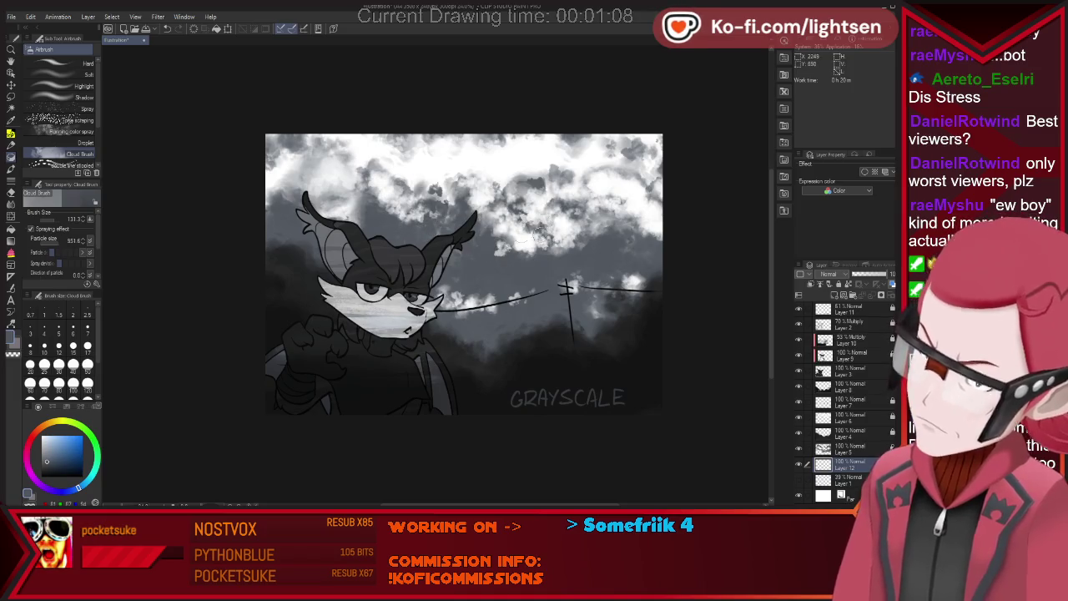
pyautogui.press('e')
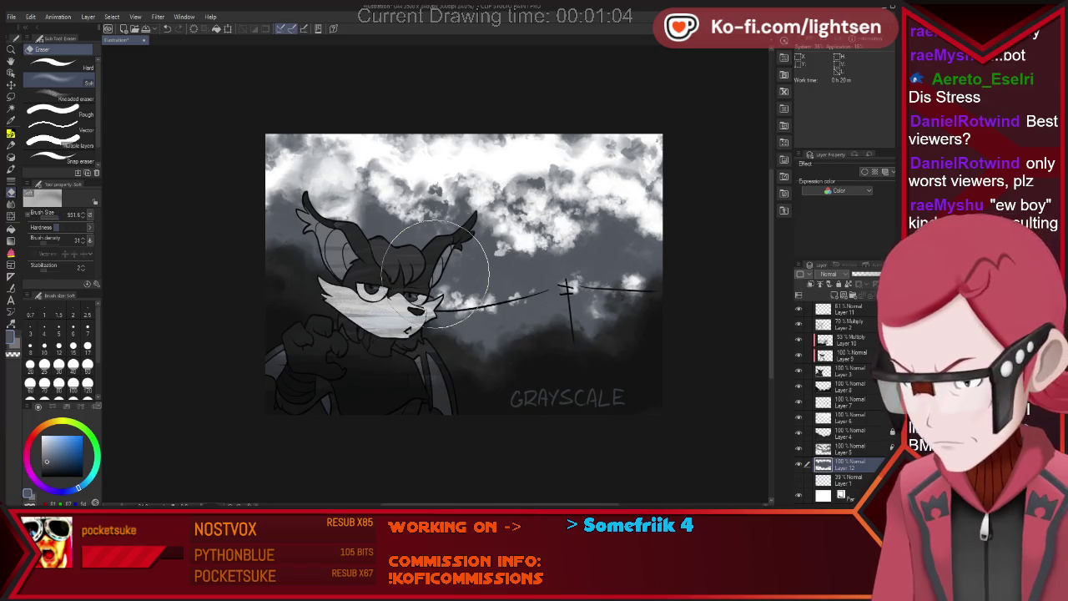
pyautogui.moveTo(251, 214)
pyautogui.mouseDown()
pyautogui.moveTo(531, 236)
pyautogui.moveTo(503, 286)
pyautogui.mouseUp()
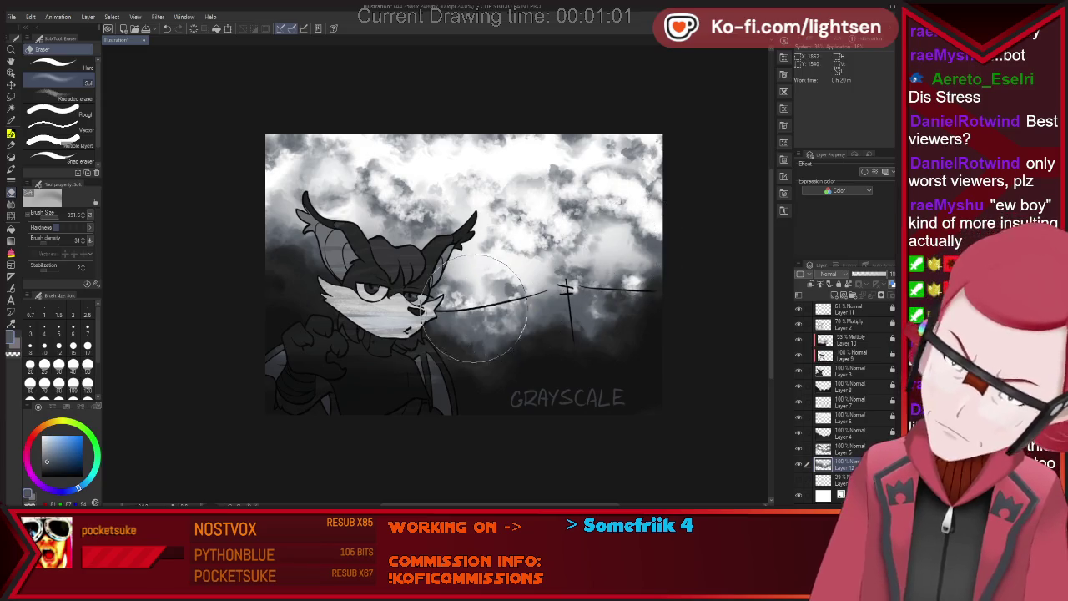
# Ready the soft Airbrush at brush size 2000.
pyautogui.press('i')
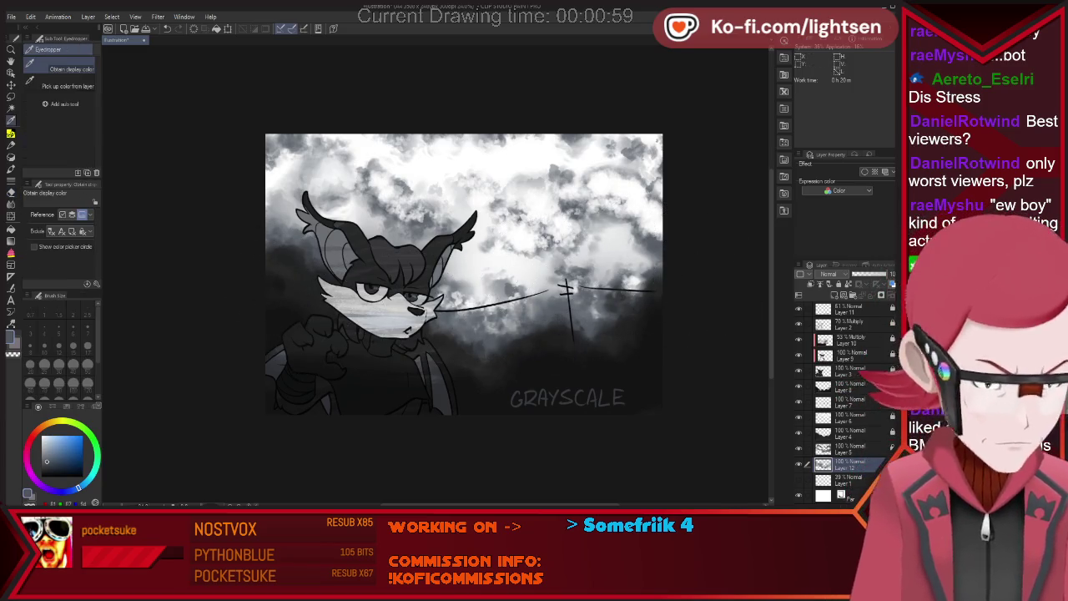
pyautogui.press('p')
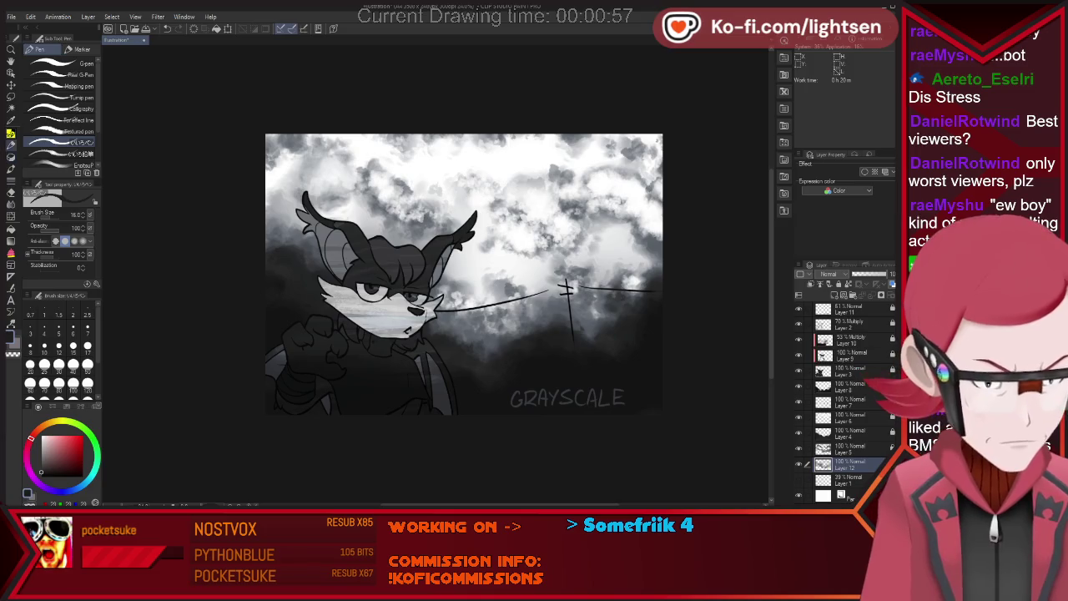
pyautogui.press('b')
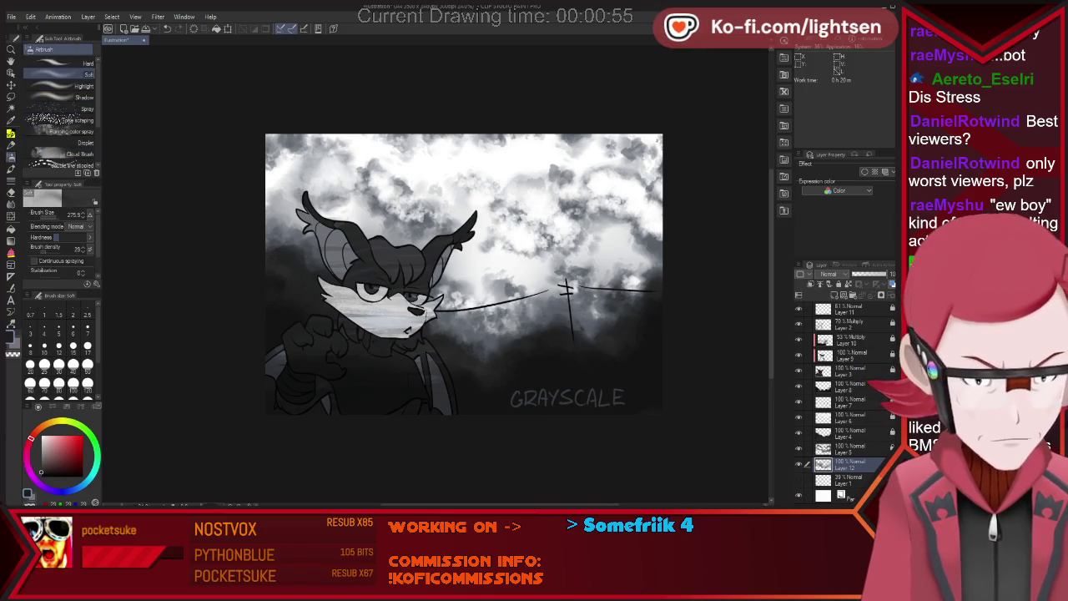
pyautogui.press(']')
pyautogui.press(']')
pyautogui.press(']')
pyautogui.press(']')
pyautogui.press(']')
pyautogui.press(']')
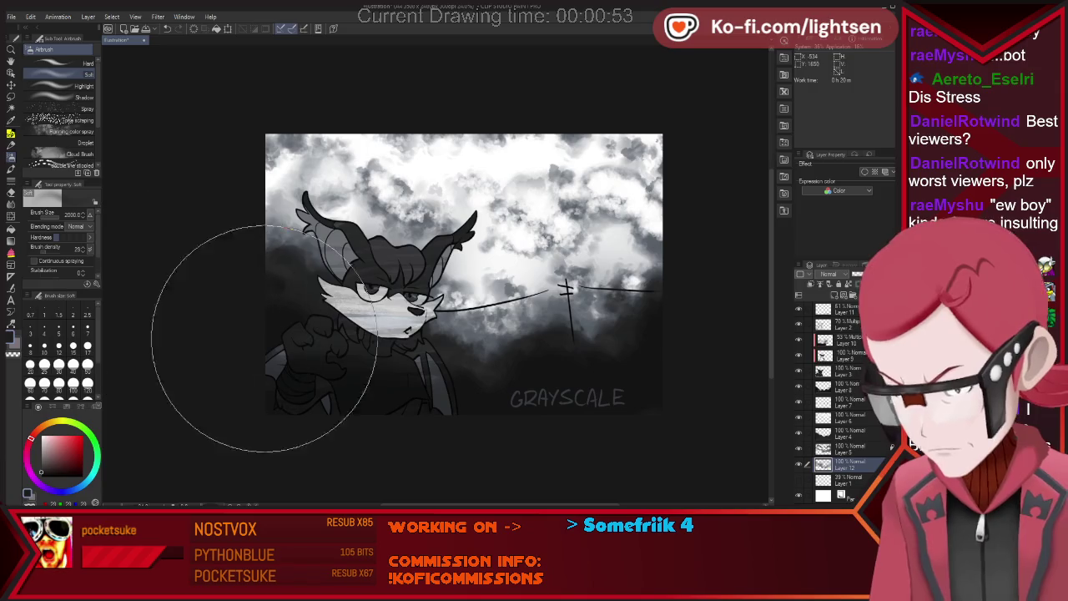
pyautogui.press(']')
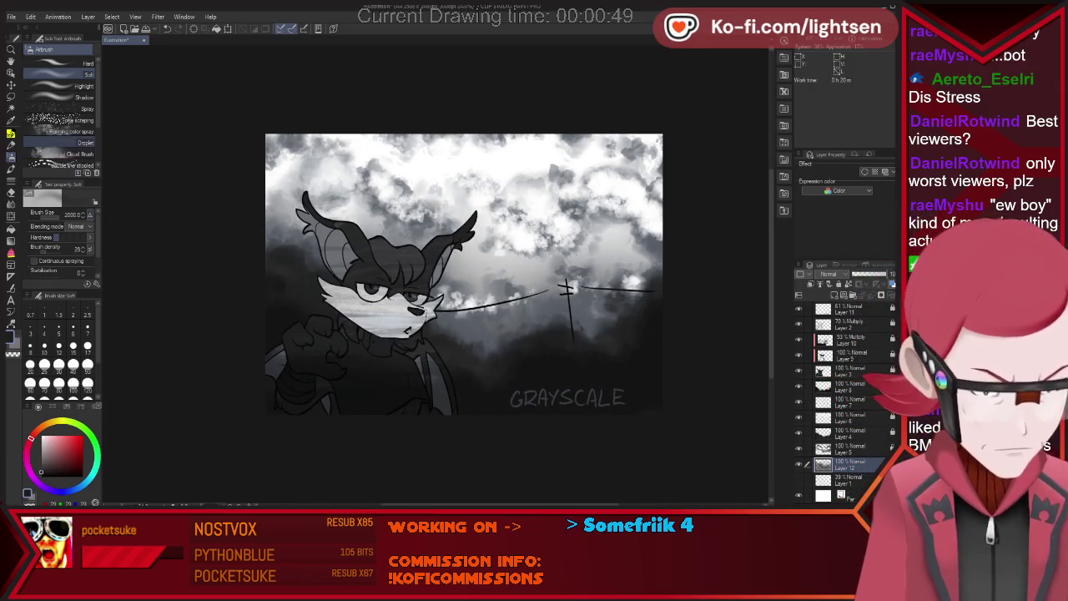
# Paint dark Cloud Brush patches in the sky near the pole, undoing one misplaced patch.
pyautogui.click(63, 154)
pyautogui.moveTo(417, 286); pyautogui.dragTo(489, 285)
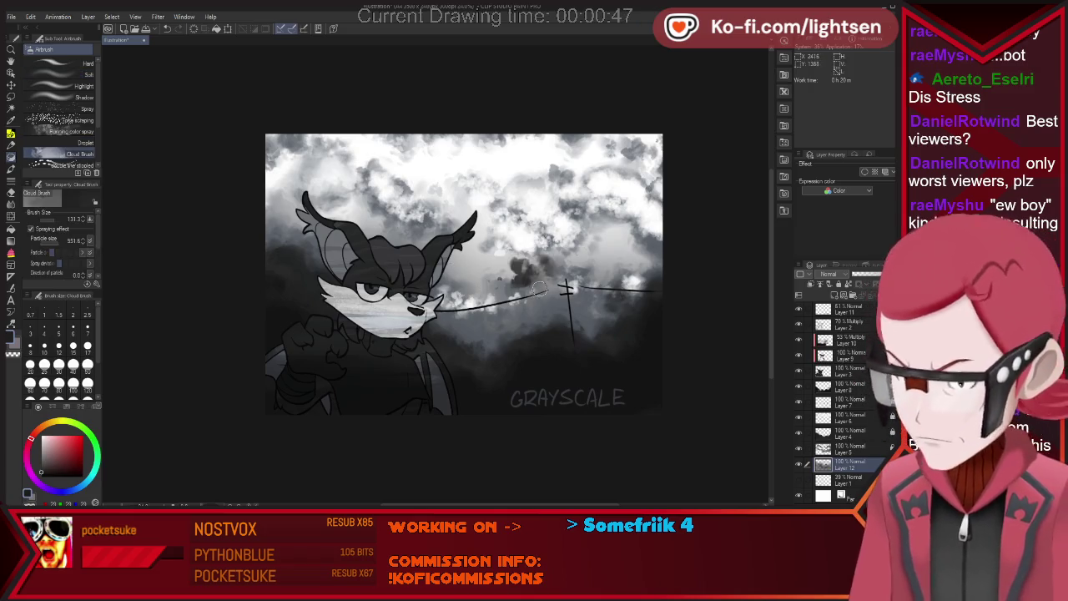
pyautogui.hotkey('ctrl', 'z')
pyautogui.moveTo(566, 288); pyautogui.dragTo(594, 271)
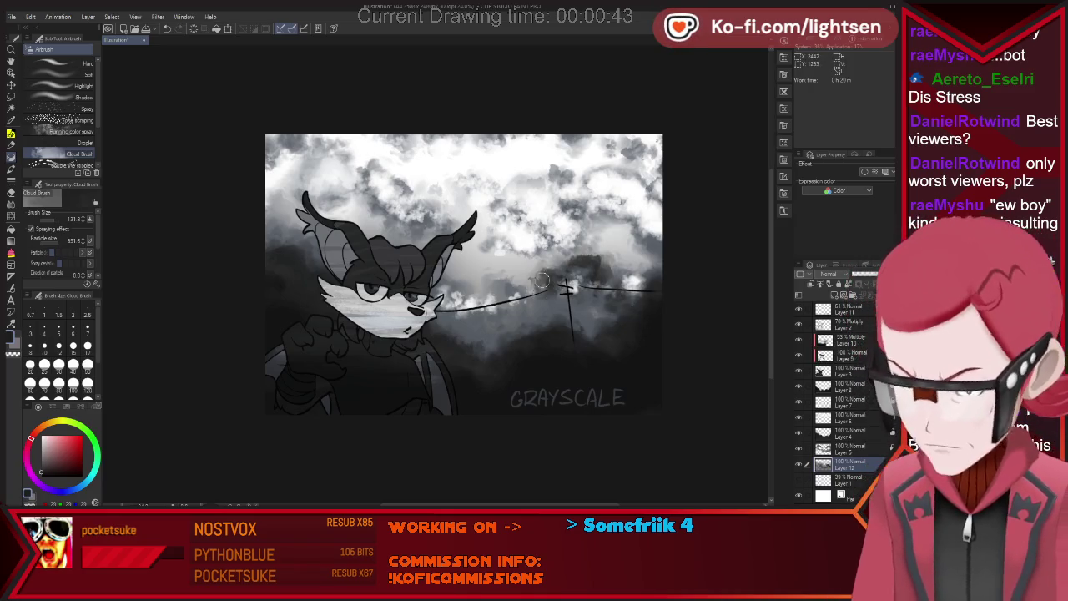
pyautogui.moveTo(522, 269); pyautogui.dragTo(516, 261)
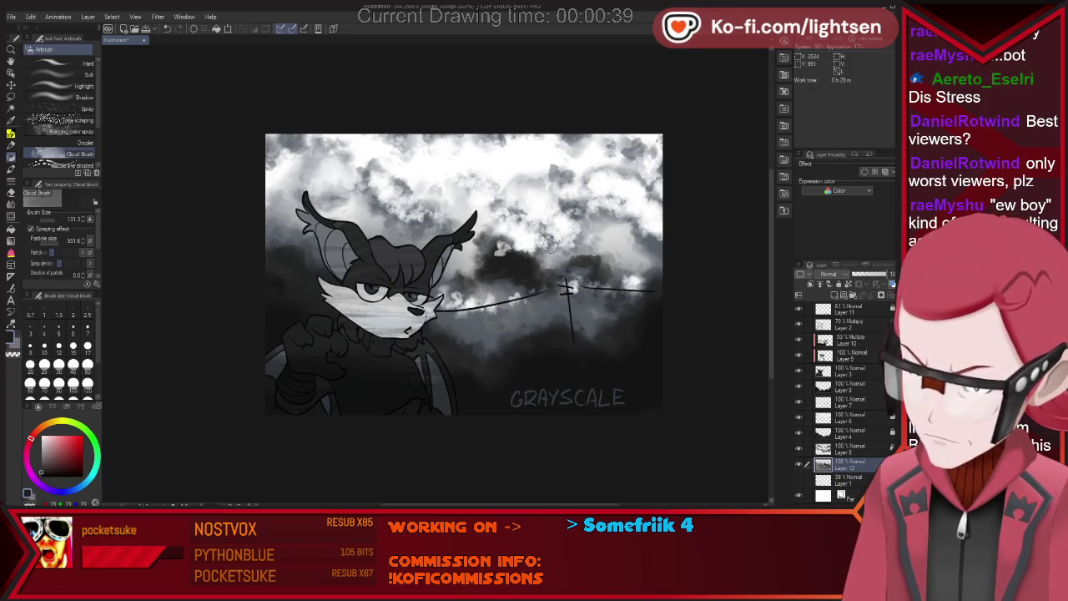
pyautogui.moveTo(542, 258); pyautogui.dragTo(525, 262)
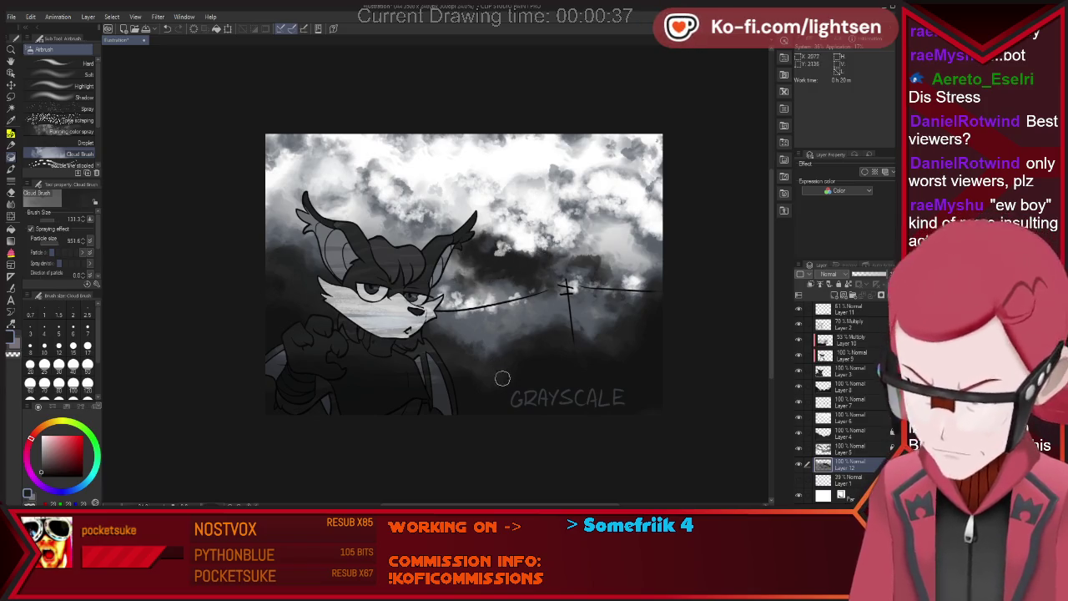
# Add more dark cloud around the pole and fade the cloud layer to 47% opacity.
pyautogui.press('p')
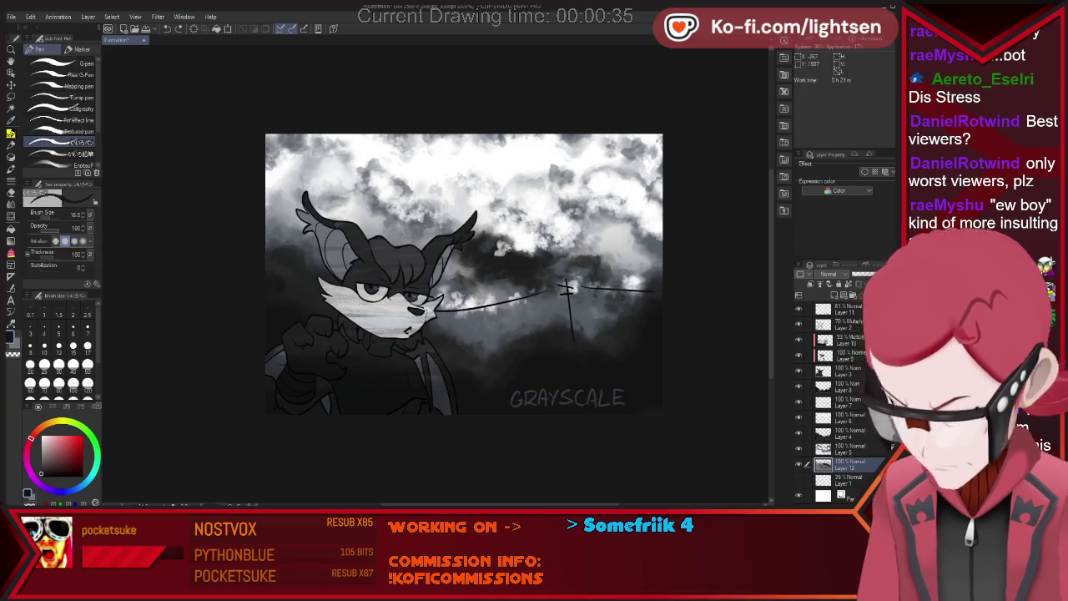
pyautogui.press('b')
pyautogui.moveTo(520, 259); pyautogui.dragTo(519, 259)
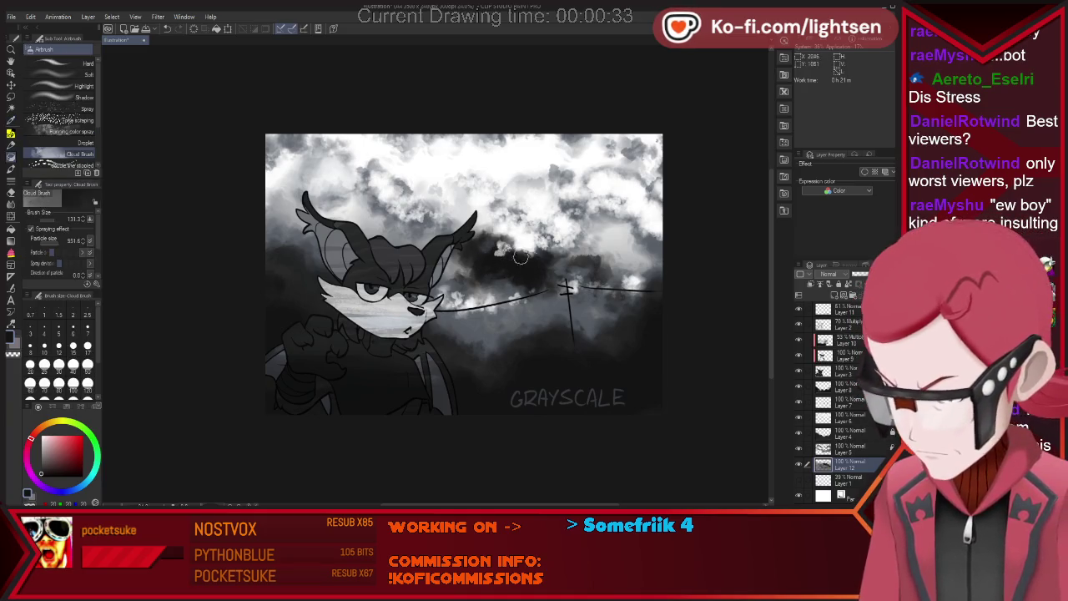
pyautogui.moveTo(876, 274); pyautogui.dragTo(874, 274)
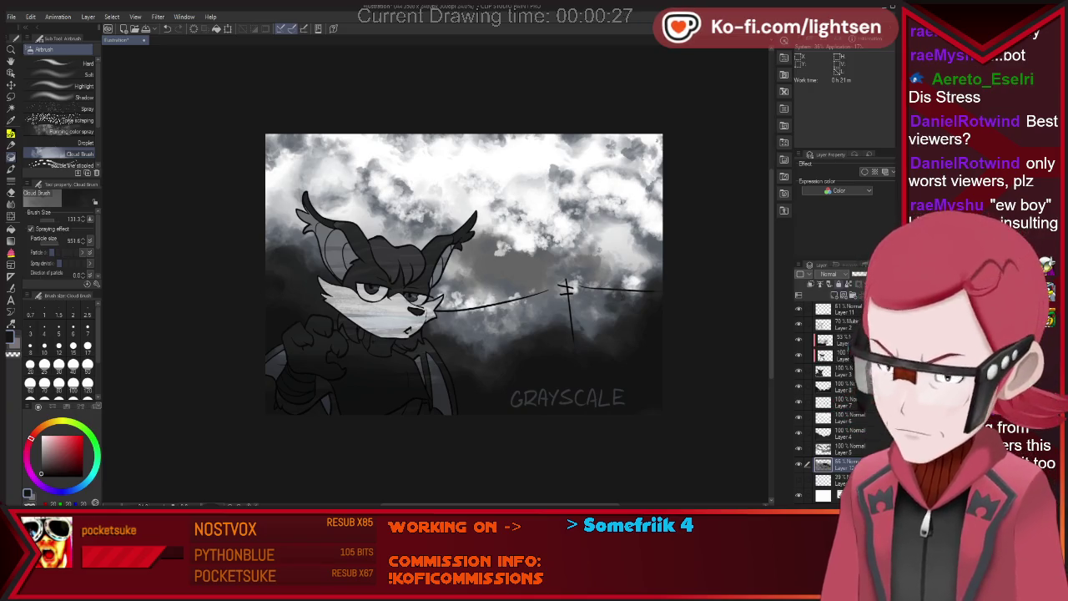
pyautogui.moveTo(547, 266); pyautogui.dragTo(505, 268)
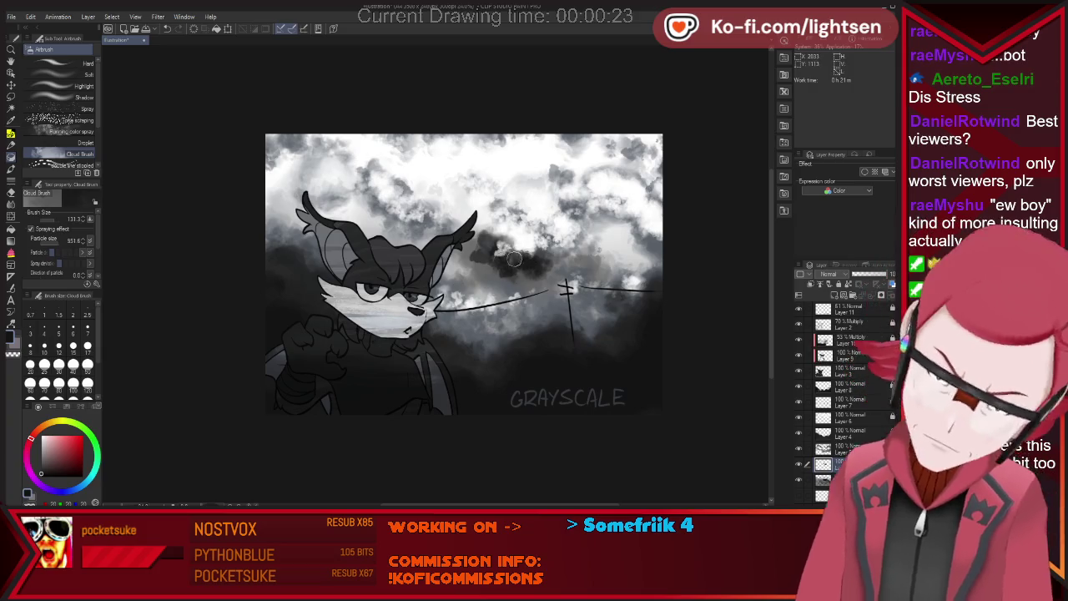
pyautogui.press('p')
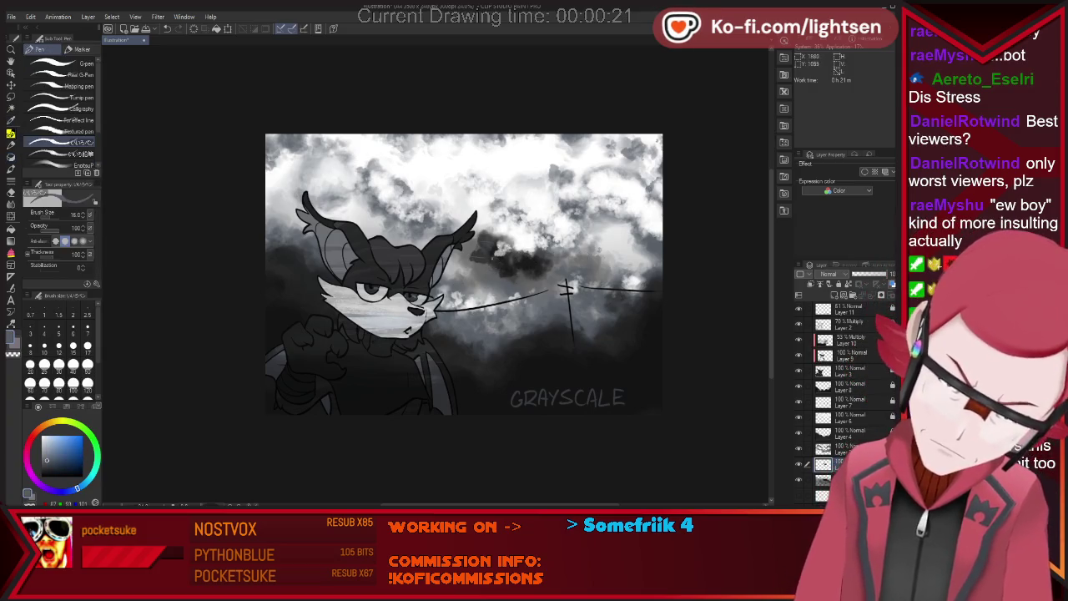
# Soften the dark cloud beside the ear and add a dark cloud at the sky's right edge.
pyautogui.press('b')
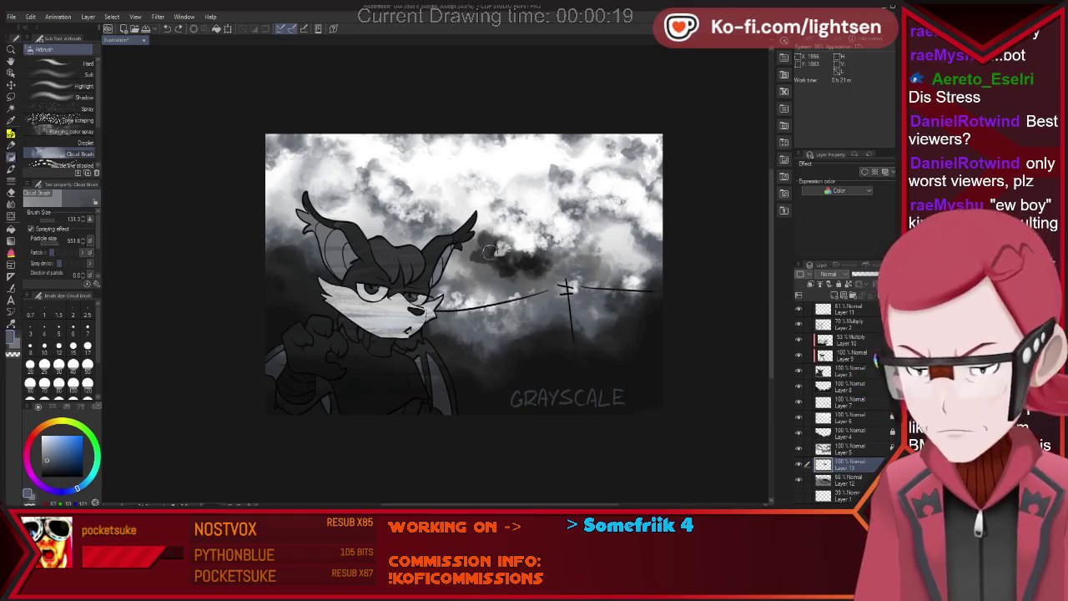
pyautogui.moveTo(513, 250); pyautogui.dragTo(476, 233)
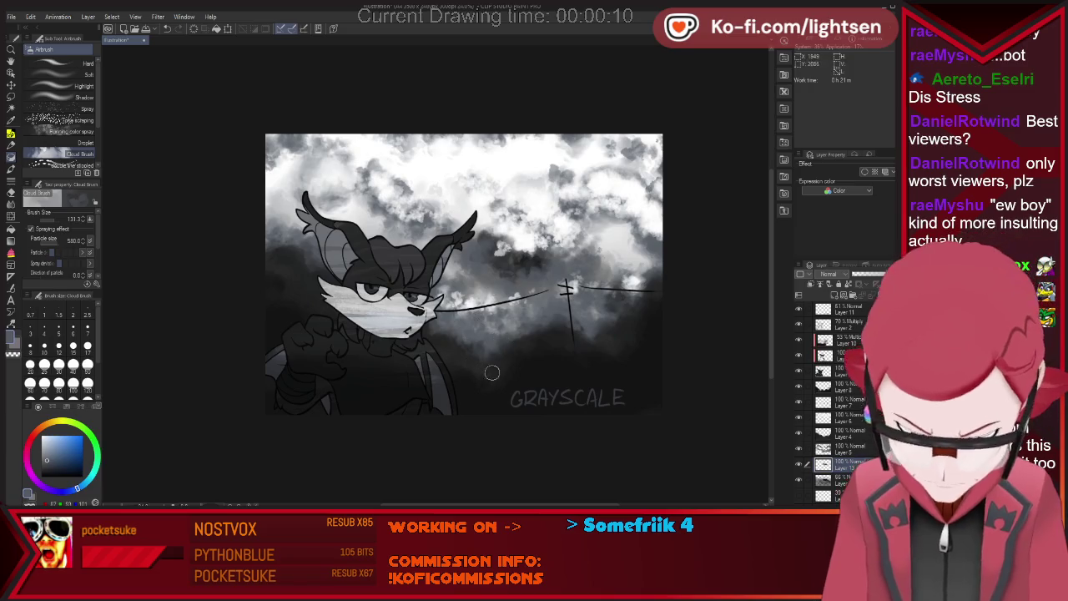
pyautogui.press('i')
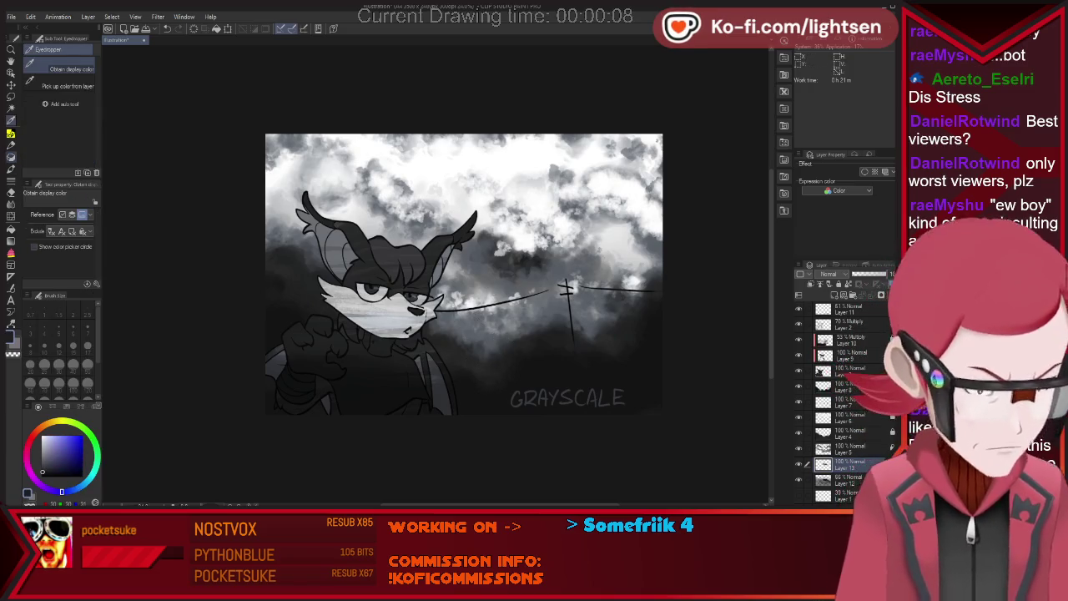
pyautogui.press('b')
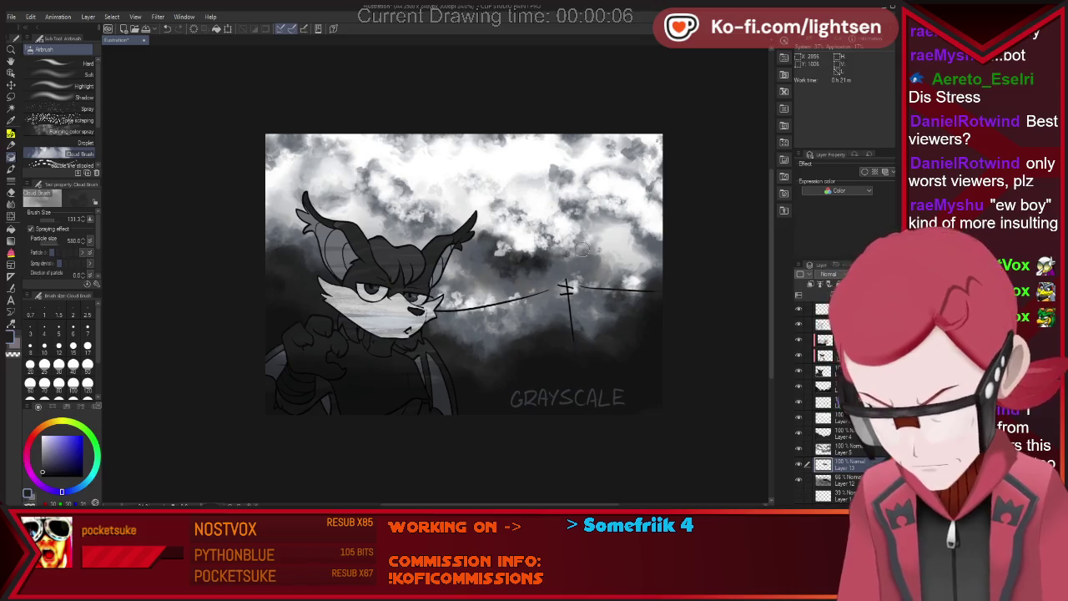
pyautogui.moveTo(587, 256)
pyautogui.mouseDown()
pyautogui.moveTo(621, 233)
pyautogui.moveTo(665, 250)
pyautogui.moveTo(613, 283)
pyautogui.mouseUp()
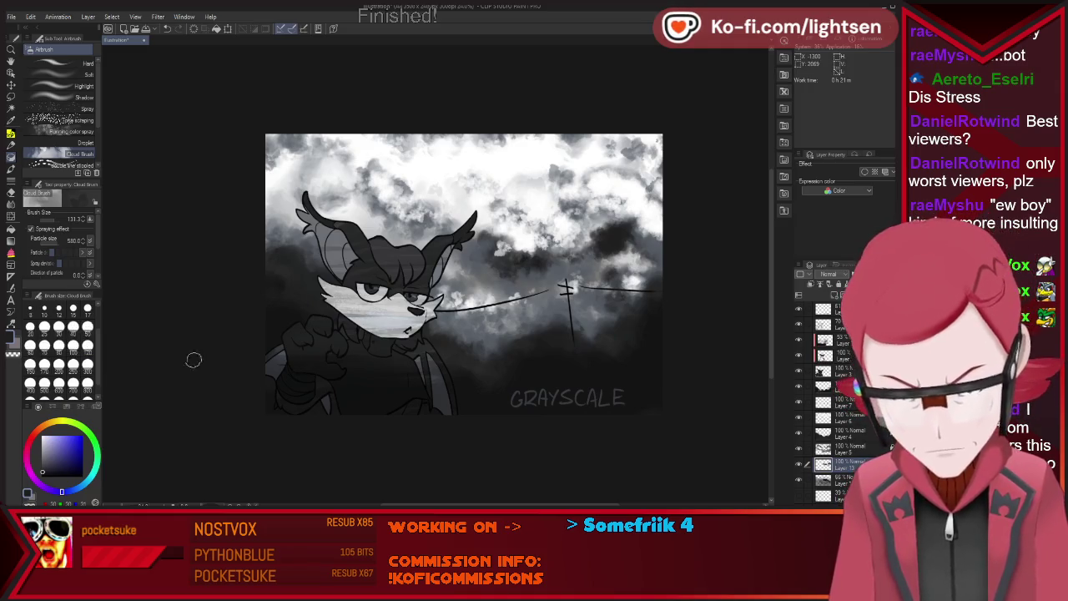
pyautogui.scroll(-2, 269, 357)
pyautogui.scroll(1, 242, 348)
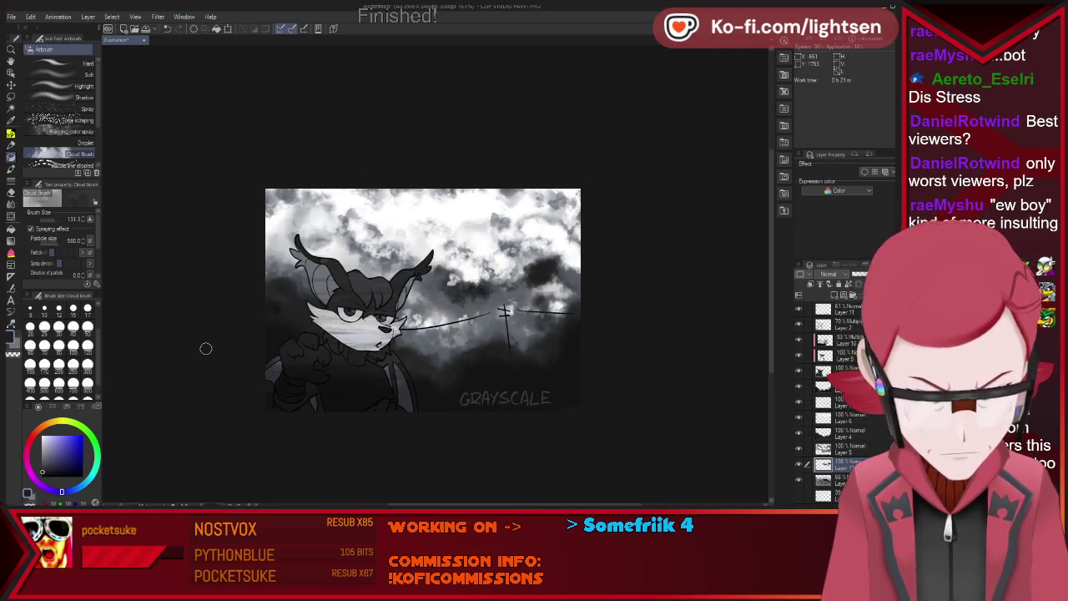
pyautogui.scroll(-1, 205, 344)
pyautogui.scroll(2, 205, 339)
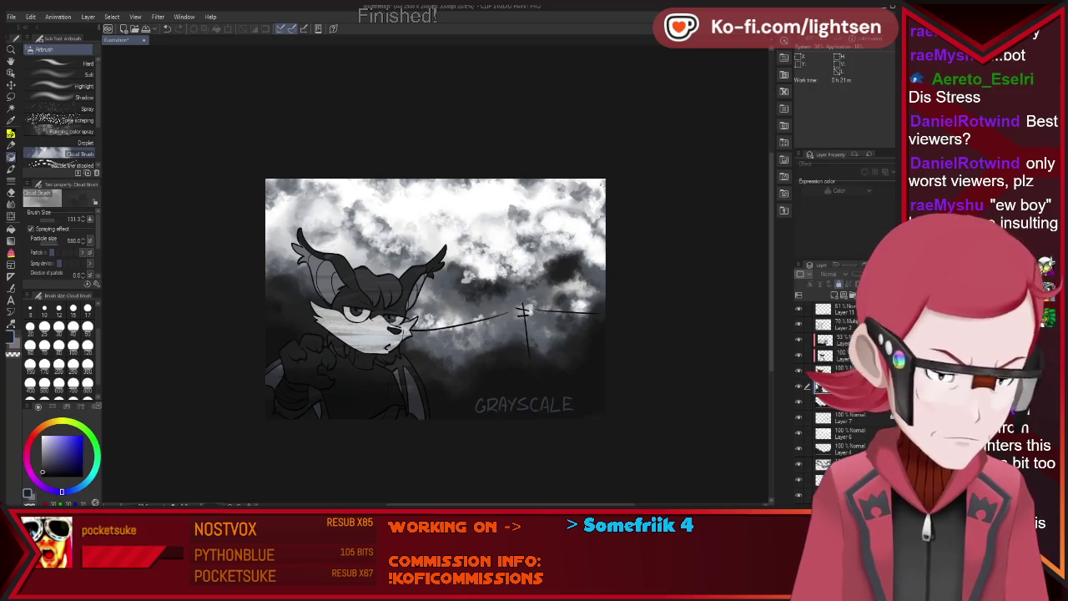
pyautogui.click(798, 432)
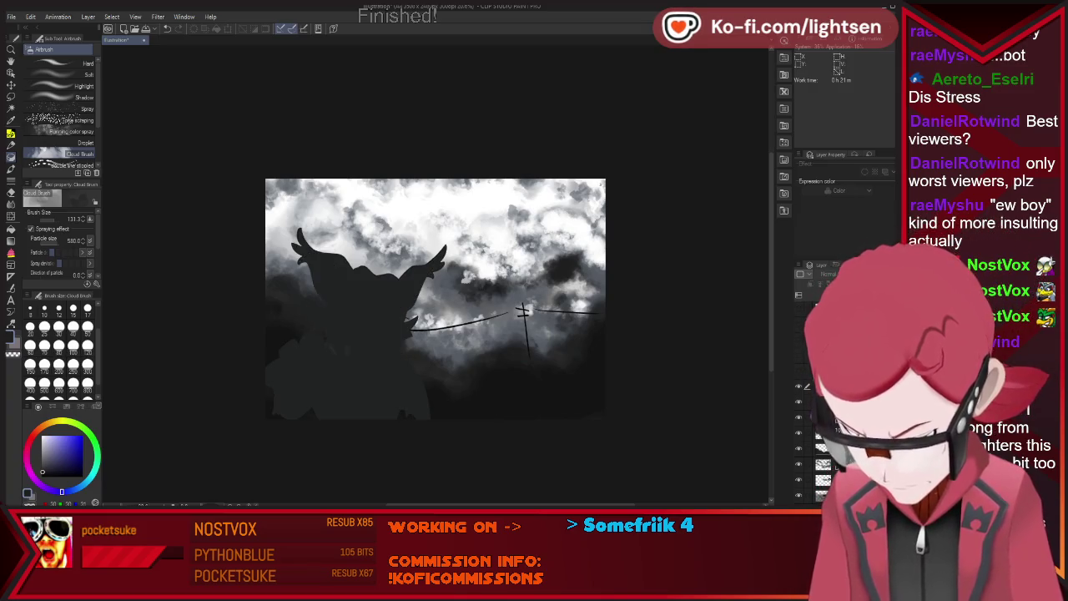
# Select the character's dark silhouette with Auto select while the sky and art layers are hidden, then show them again.
pyautogui.click(798, 480)
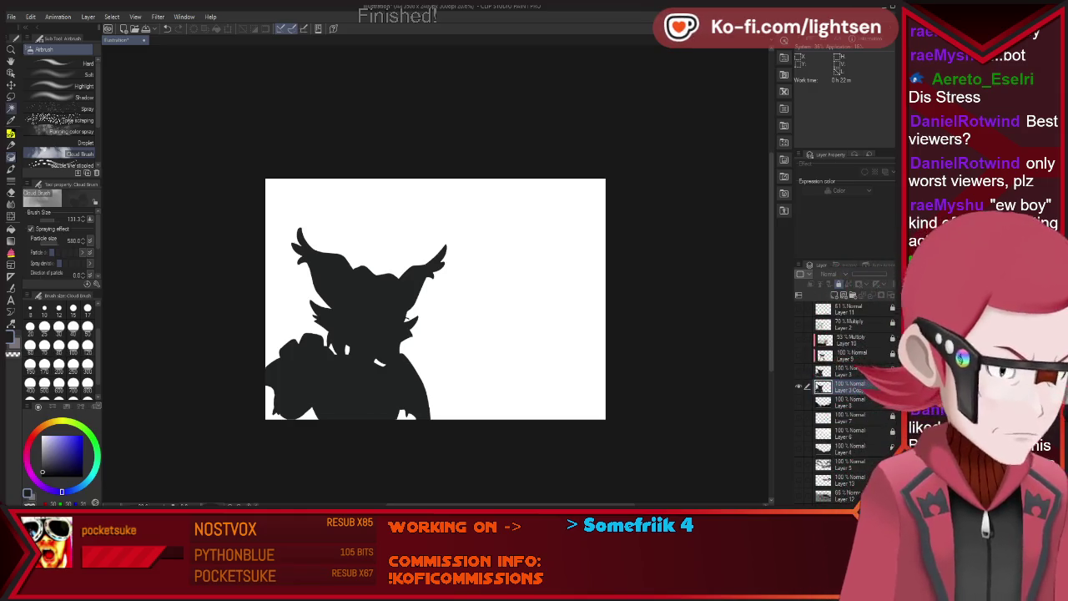
pyautogui.press('w')
pyautogui.click(367, 334)
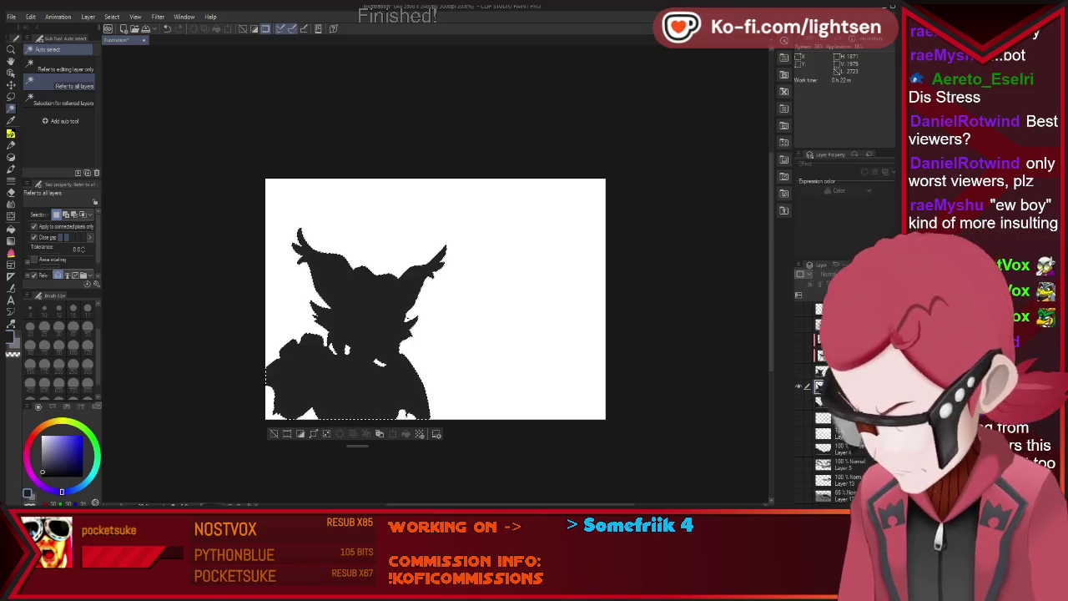
pyautogui.moveTo(797, 309); pyautogui.dragTo(797, 448)
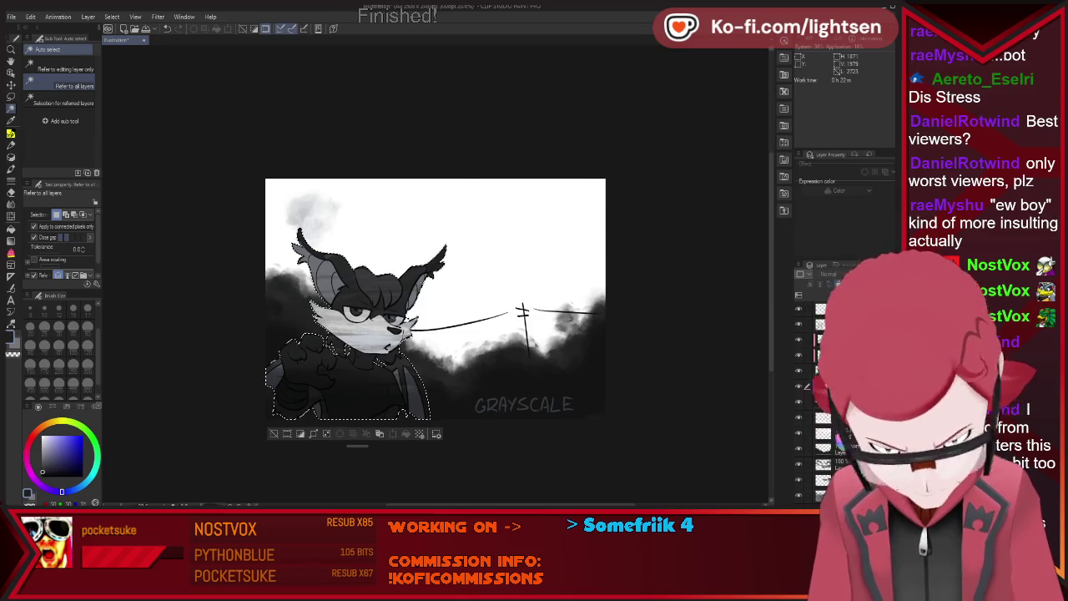
pyautogui.click(797, 463)
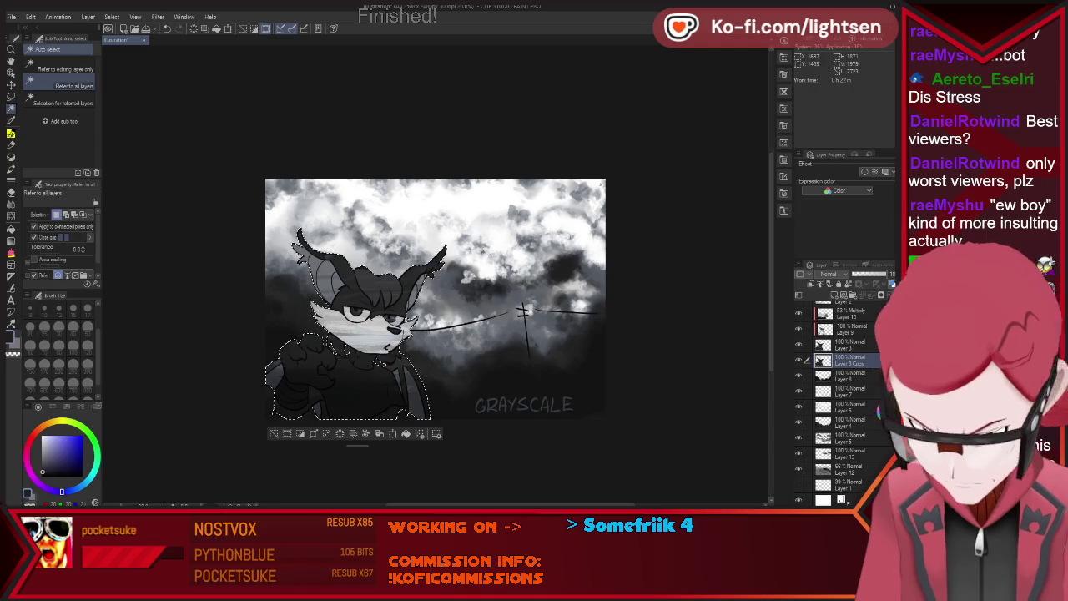
# Sample a mid grey, draw it as a thin border around the selection, then deselect.
pyautogui.press('i')
pyautogui.click(421, 289)
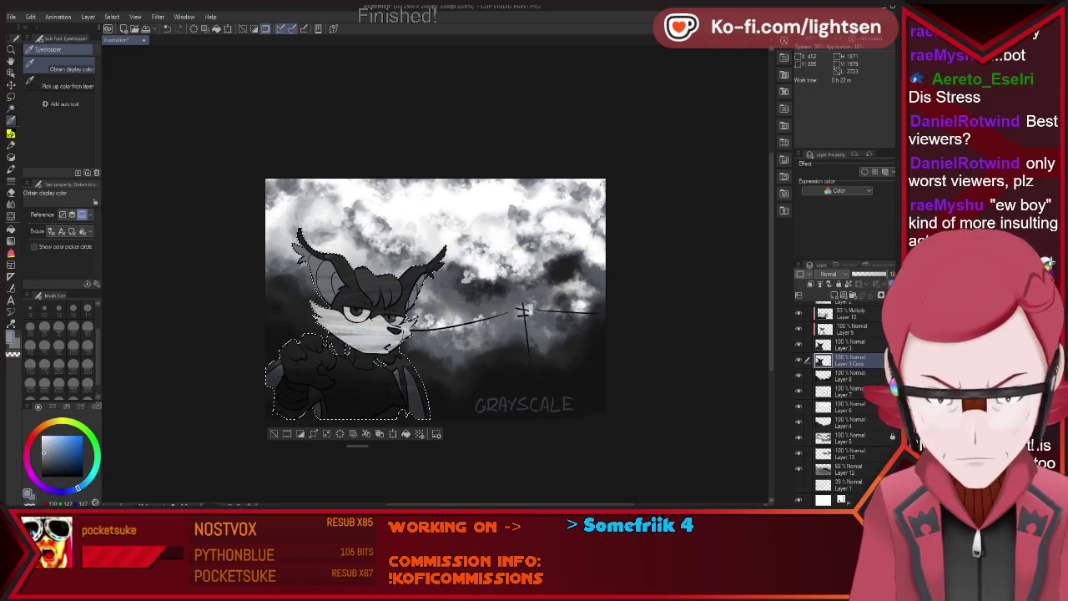
pyautogui.press('p')
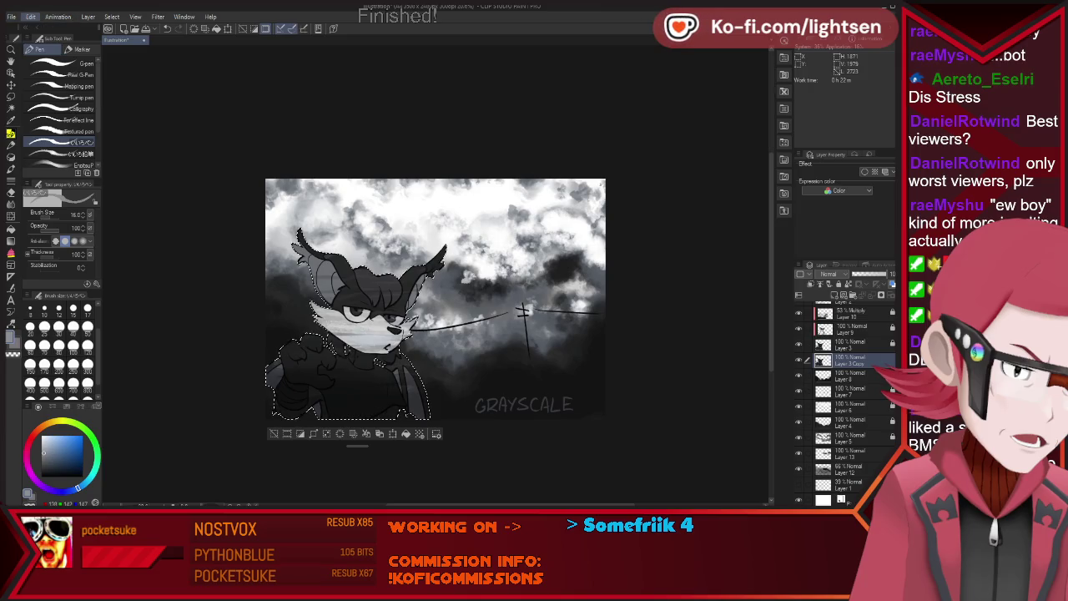
pyautogui.press('alt')
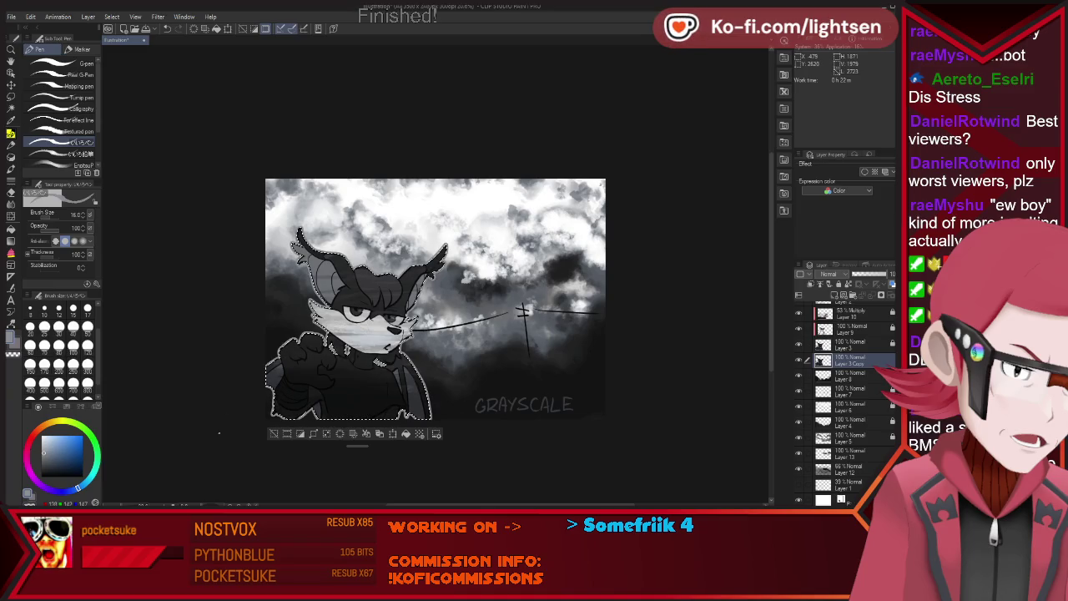
pyautogui.hotkey('ctrl', 'd')
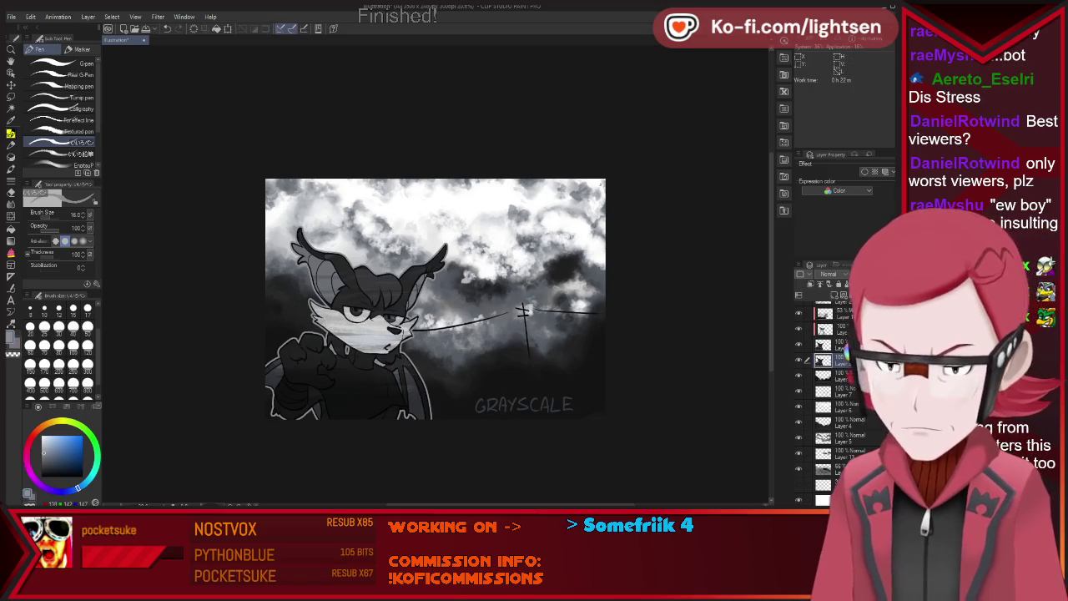